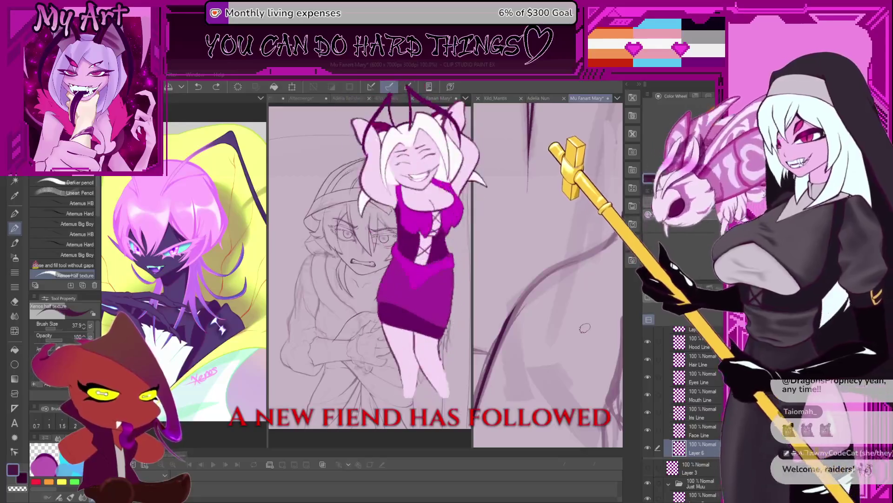
# Pan the right view up so the hood and face come into frame above the crossed arms
pyautogui.moveTo(585, 329); pyautogui.dragTo(586, 308)
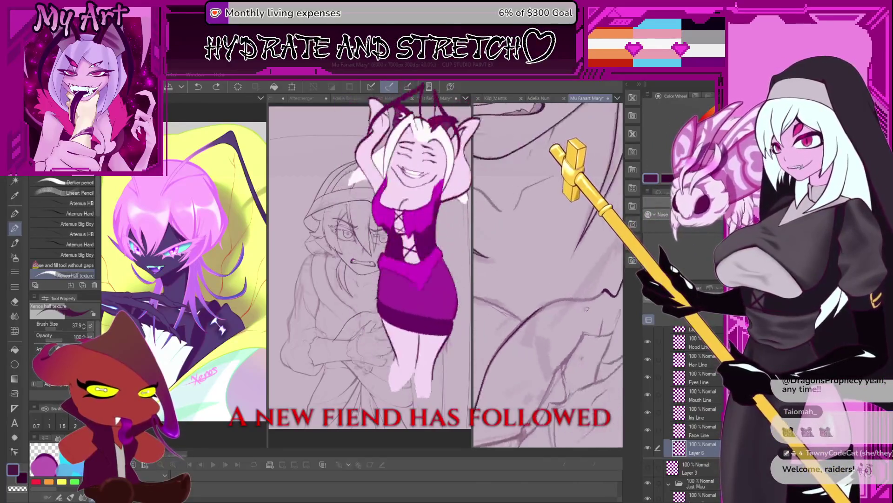
pyautogui.scroll(-5, 548, 272)
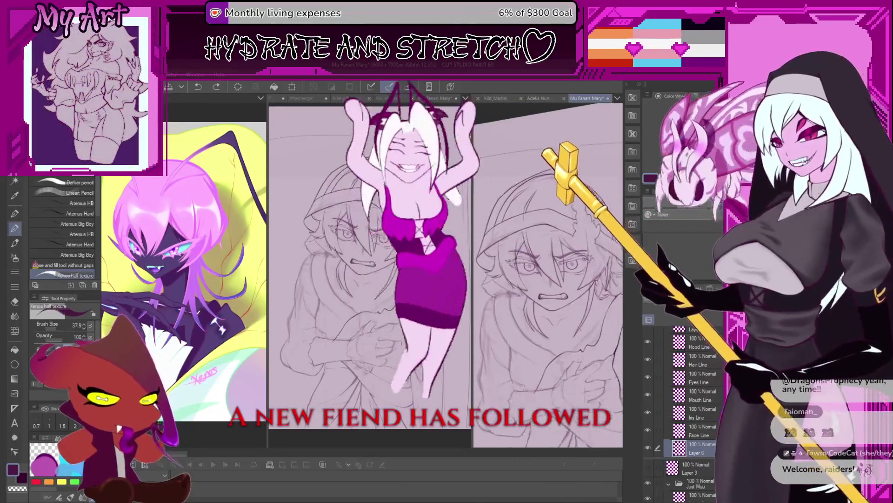
pyautogui.moveTo(577, 376); pyautogui.dragTo(577, 339)
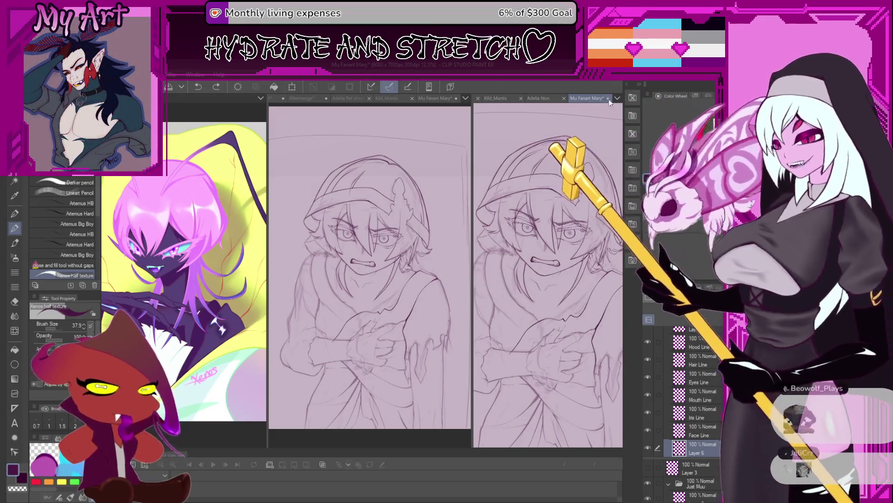
pyautogui.click(544, 98)
pyautogui.moveTo(472, 138); pyautogui.dragTo(353, 138)
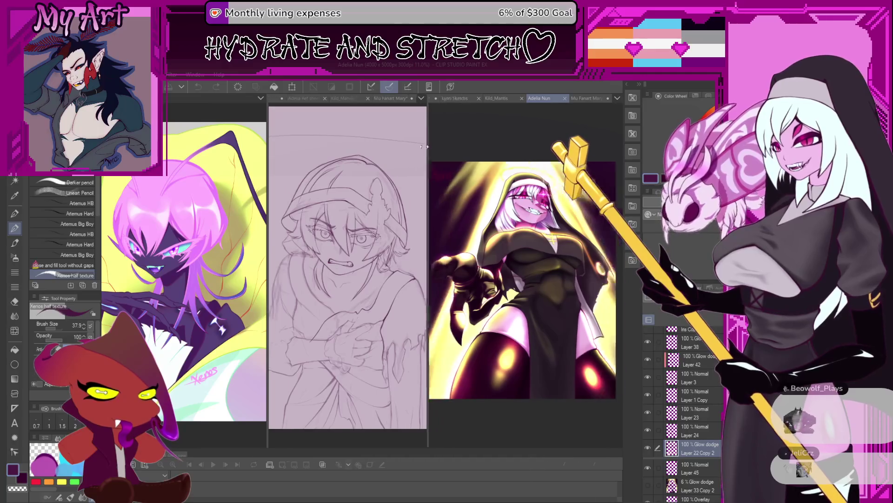
pyautogui.scroll(3, 474, 220)
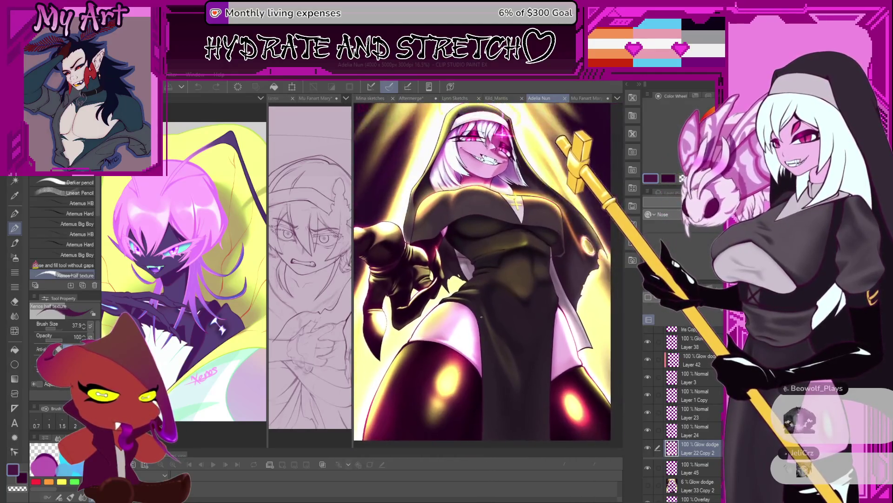
pyautogui.scroll(-2, 473, 222)
pyautogui.scroll(-2, 478, 280)
pyautogui.scroll(-1, 481, 320)
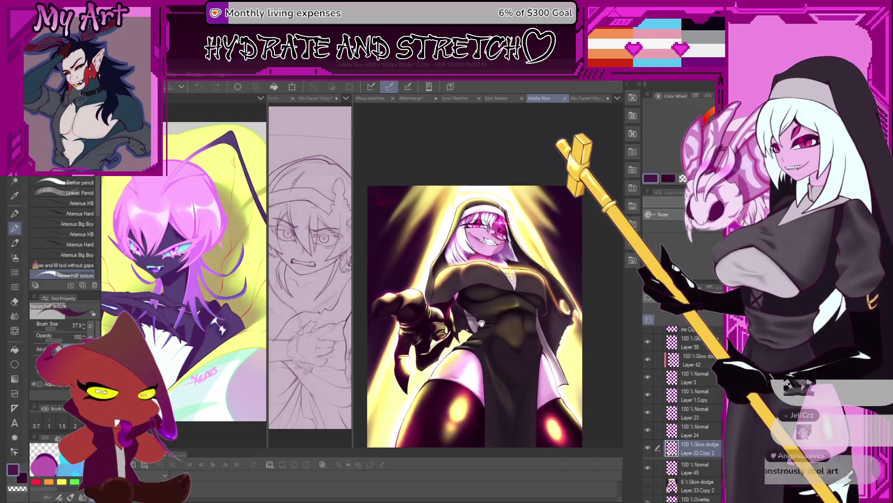
pyautogui.click(499, 98)
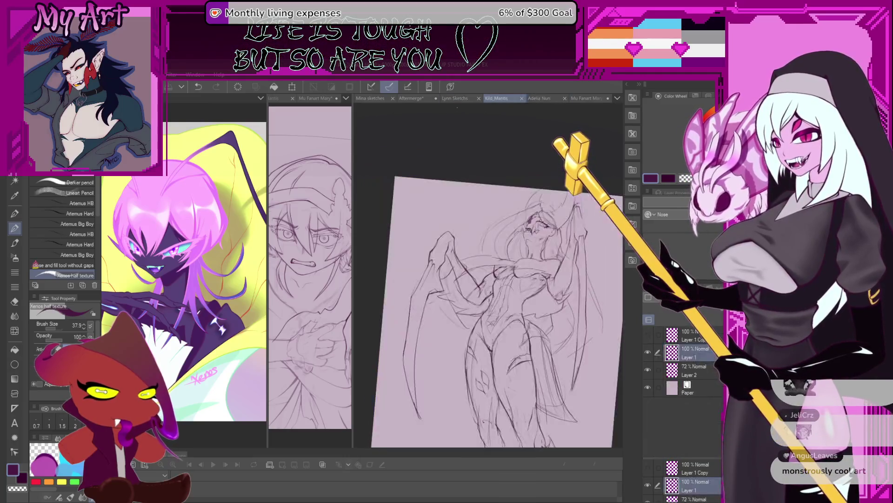
pyautogui.click(461, 98)
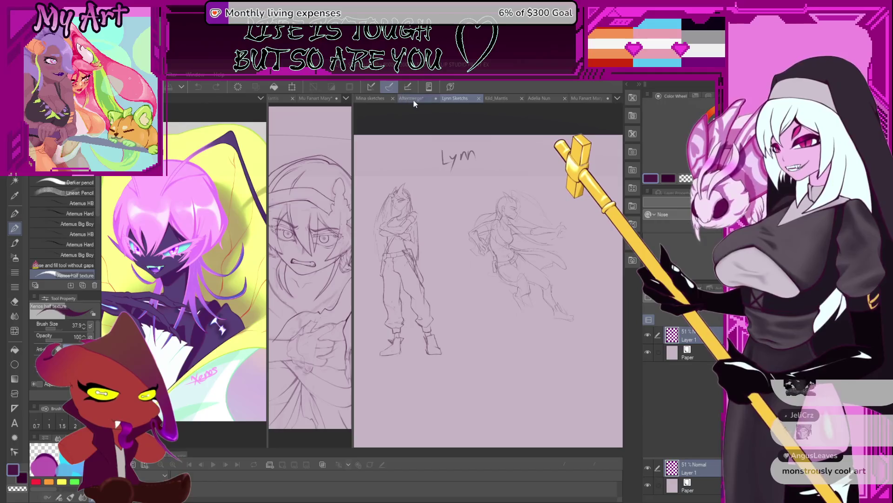
pyautogui.click(375, 98)
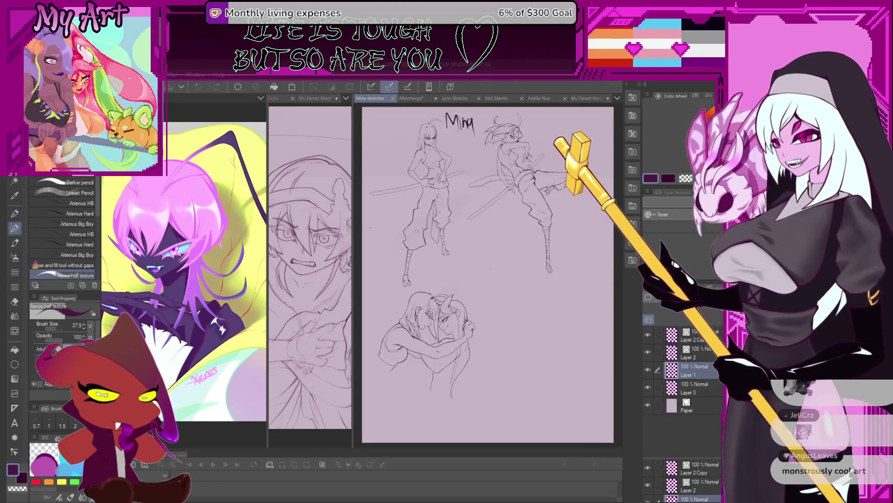
pyautogui.moveTo(353, 121); pyautogui.dragTo(402, 121)
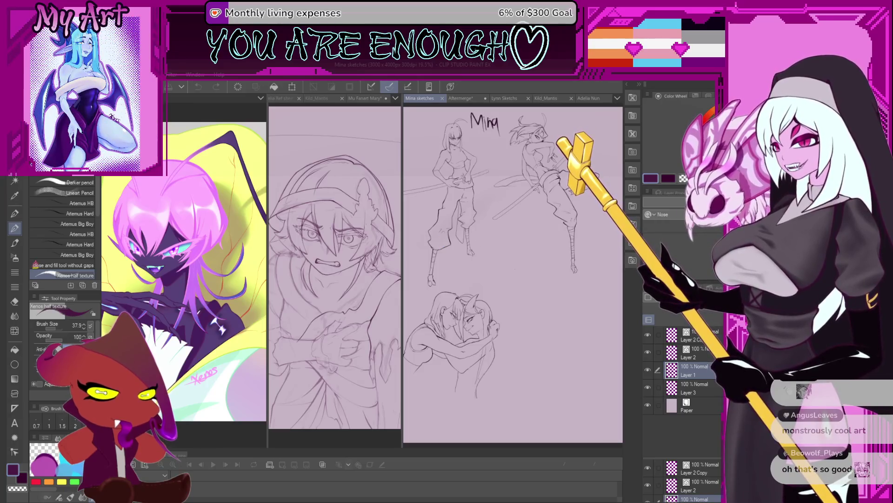
# Switch the right view to the Mina X Lynn artwork and zoom in slightly
pyautogui.hotkey('ctrl', 'Tab')
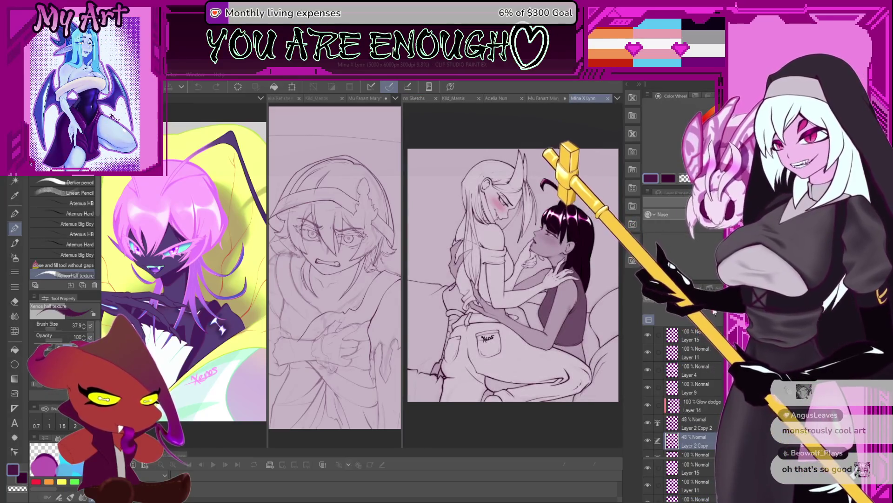
pyautogui.hotkey('ctrl', '+')
pyautogui.scroll(-1, 592, 279)
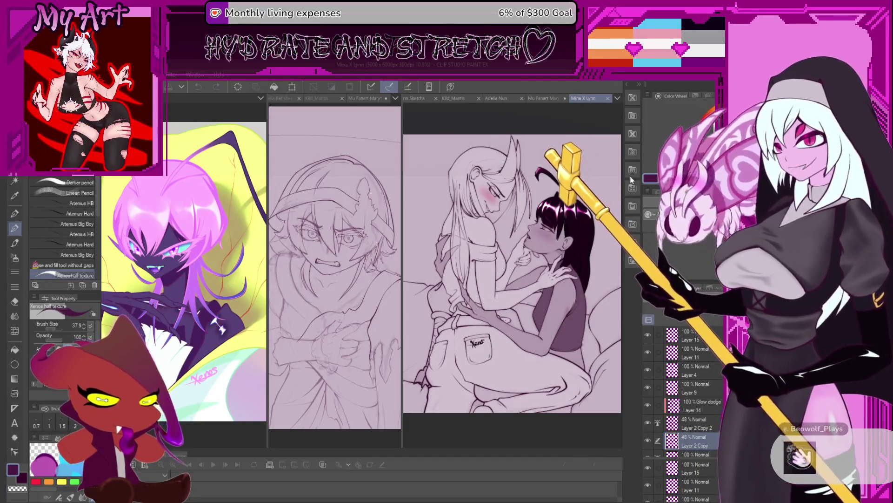
# Return to the Mu Fanart Mary sketch, enlarge it in the right view and widen the left view
pyautogui.hotkey('ctrl', 'shift', 'Tab')
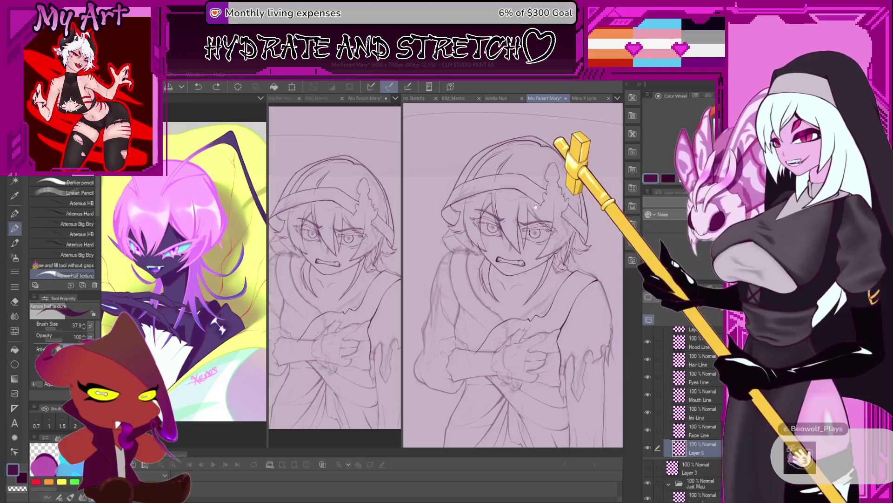
pyautogui.moveTo(536, 207); pyautogui.dragTo(523, 347)
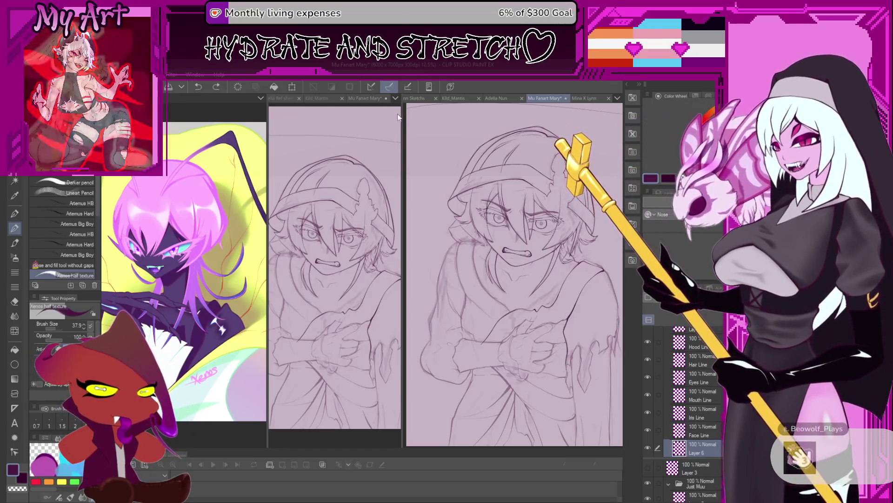
pyautogui.click(401, 119)
pyautogui.moveTo(402, 118); pyautogui.dragTo(444, 120)
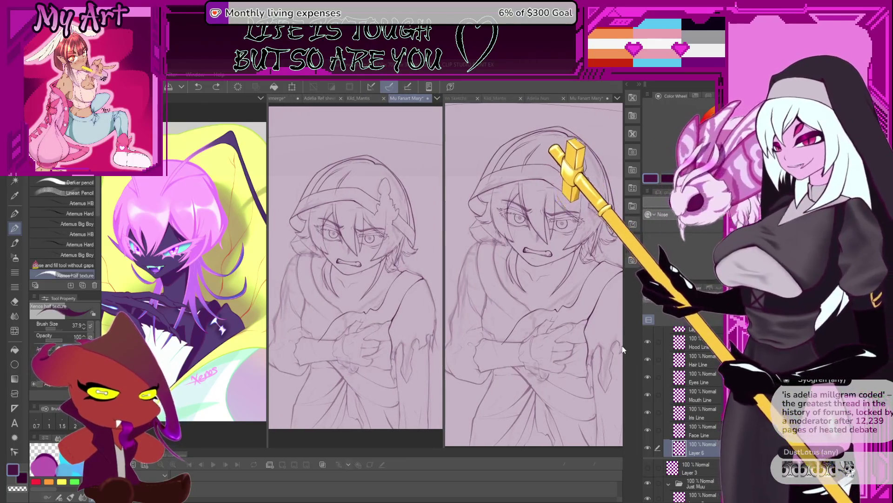
# Stretch the workspace wider to the right and reposition the sketch lower in the right view
pyautogui.moveTo(605, 343); pyautogui.dragTo(596, 341)
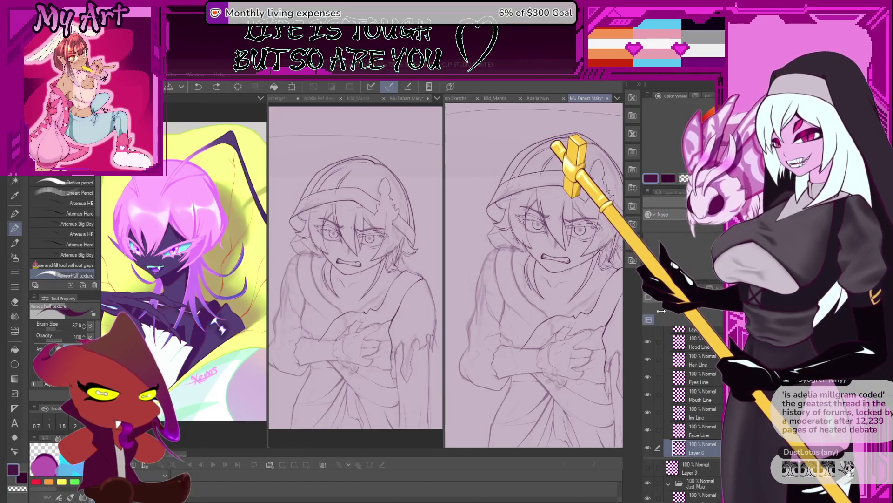
pyautogui.moveTo(660, 310); pyautogui.dragTo(710, 319)
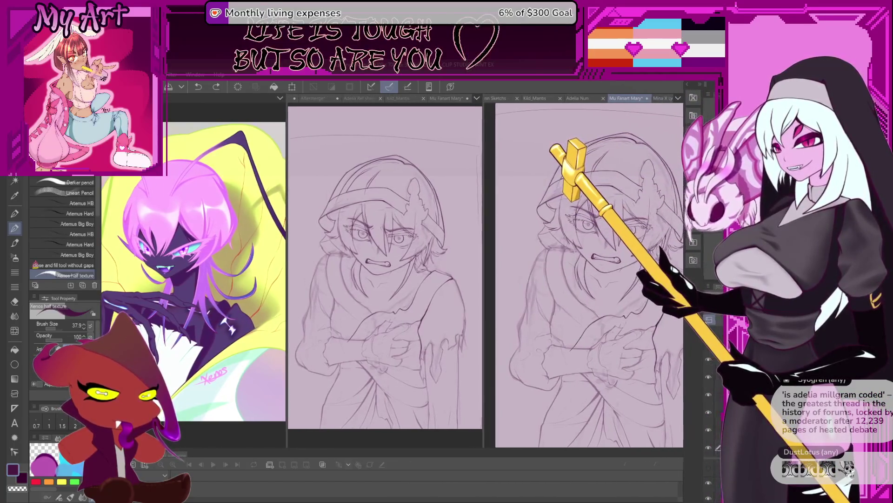
pyautogui.moveTo(617, 336)
pyautogui.mouseDown()
pyautogui.moveTo(618, 360)
pyautogui.moveTo(608, 314)
pyautogui.mouseUp()
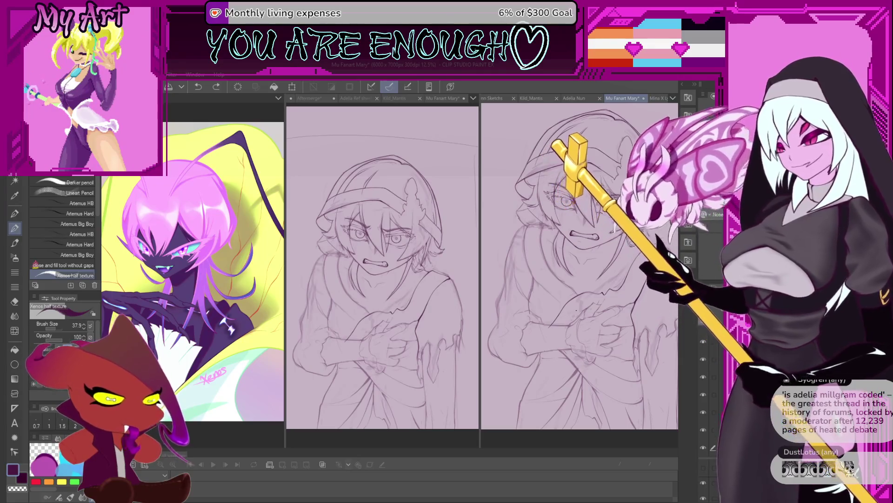
pyautogui.scroll(2, 595, 266)
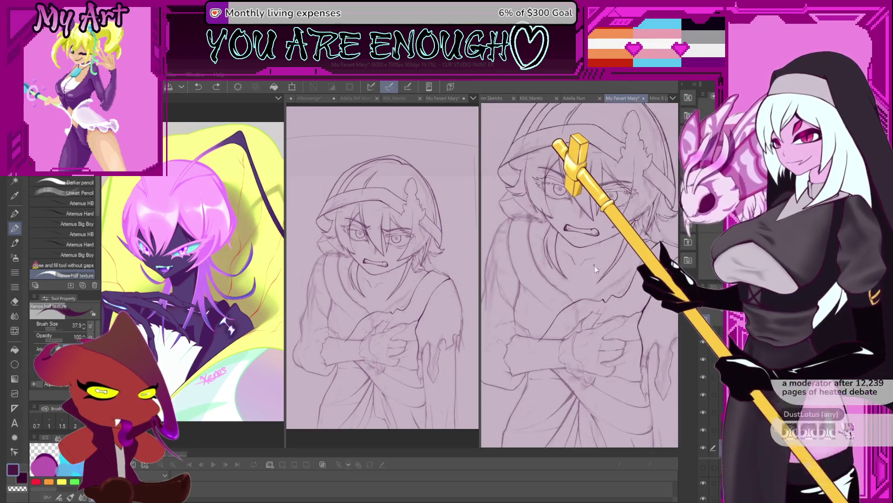
# Pan the close-up of the face and arms, then move on to the Villain animation document
pyautogui.moveTo(589, 270); pyautogui.dragTo(610, 312)
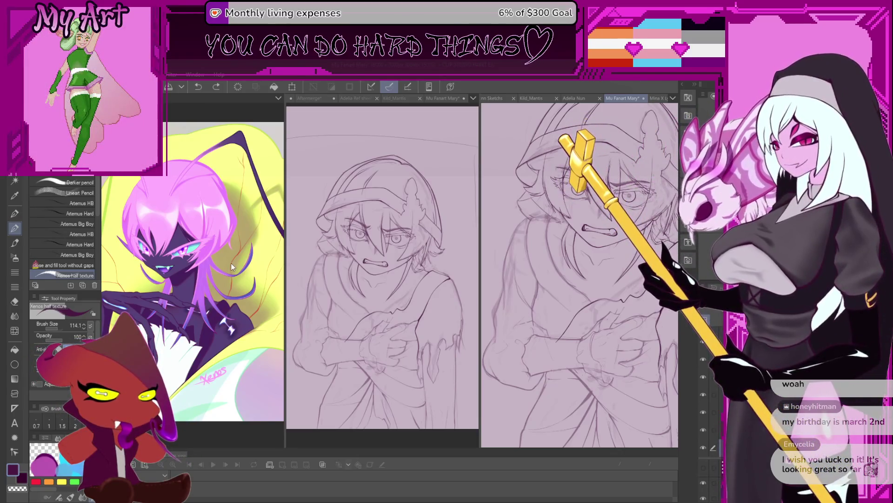
pyautogui.hotkey('ctrl', 'Tab')
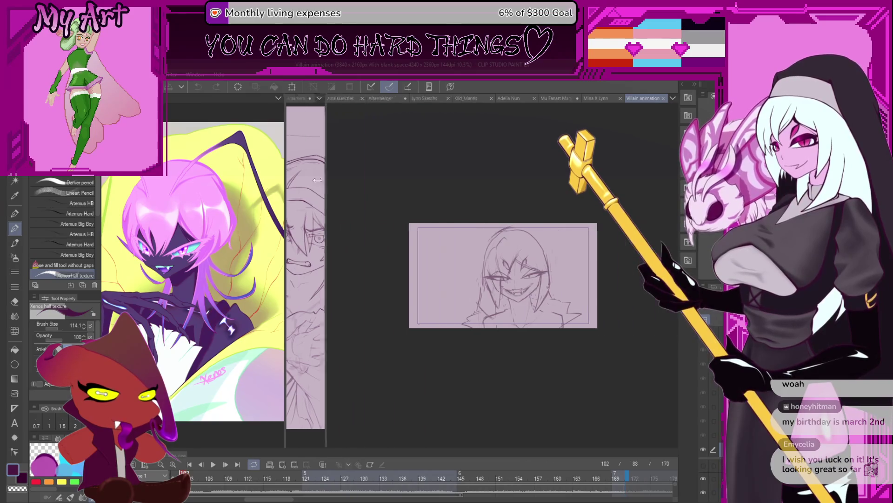
# Enlarge the animation canvas and timeline, scrub to frames 88 and 20, and play back the Villain animation
pyautogui.moveTo(480, 169); pyautogui.dragTo(209, 174)
pyautogui.scroll(1, 354, 389)
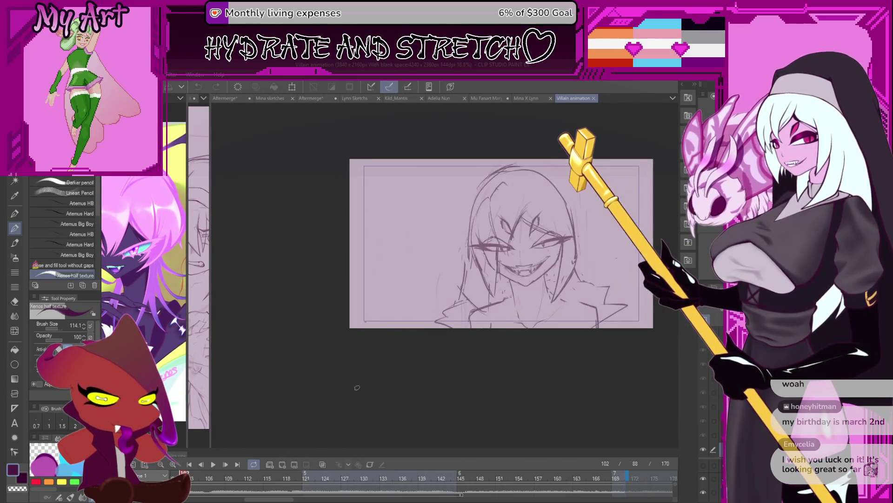
pyautogui.scroll(1, 345, 405)
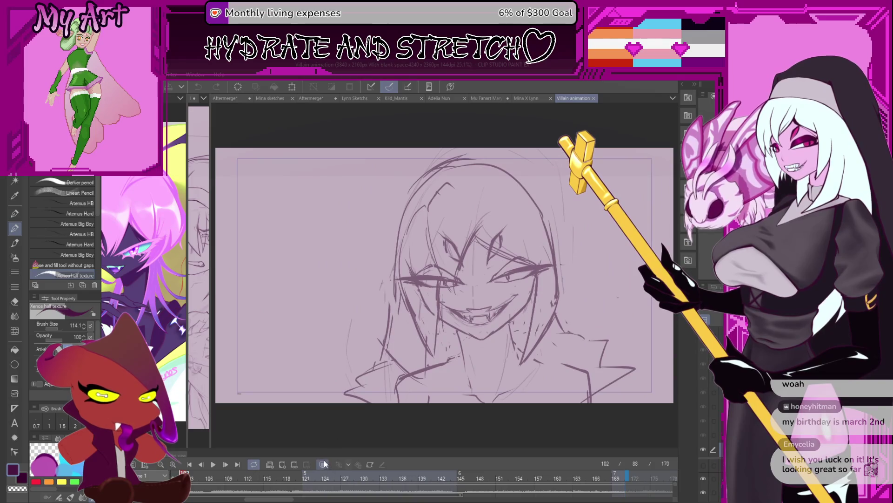
pyautogui.moveTo(324, 449); pyautogui.dragTo(292, 385)
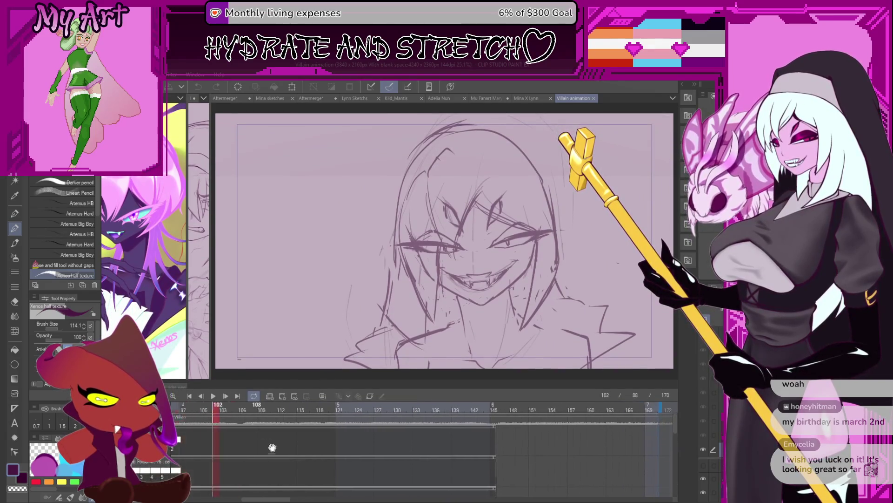
pyautogui.hscroll(-5, 302, 438)
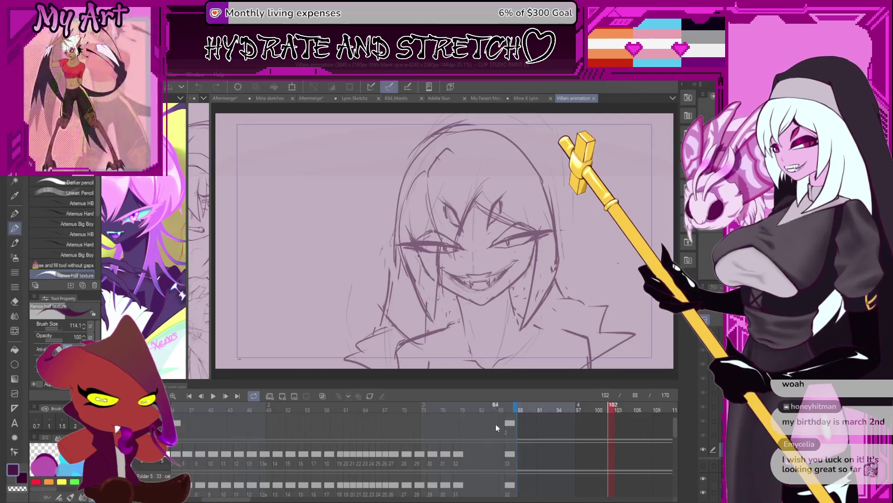
pyautogui.click(520, 412)
pyautogui.hscroll(-5, 310, 420)
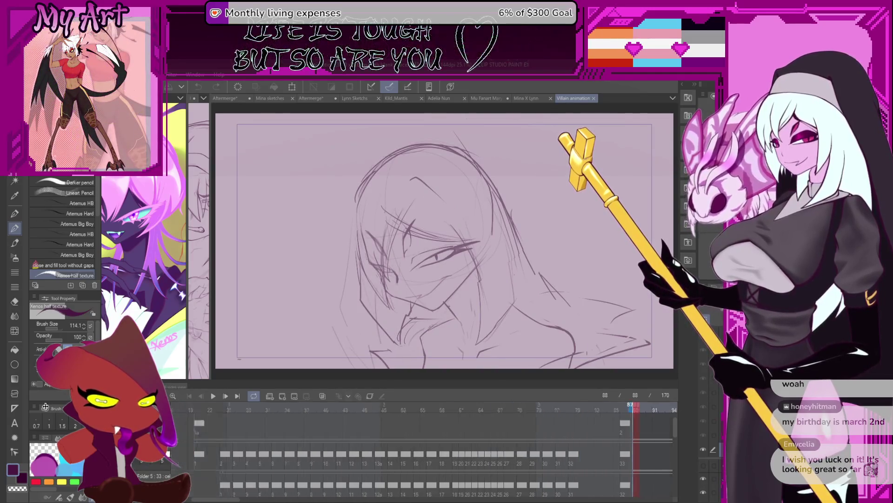
pyautogui.click(283, 408)
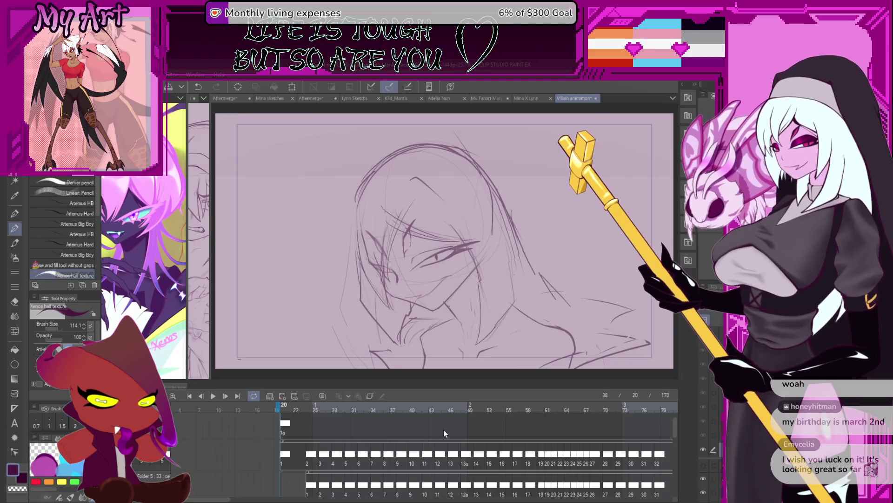
pyautogui.press('space')
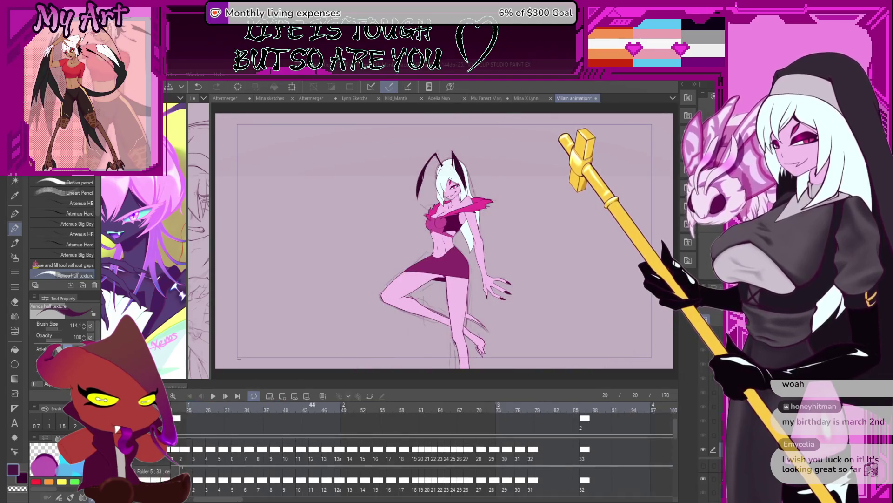
pyautogui.hscroll(3, 492, 436)
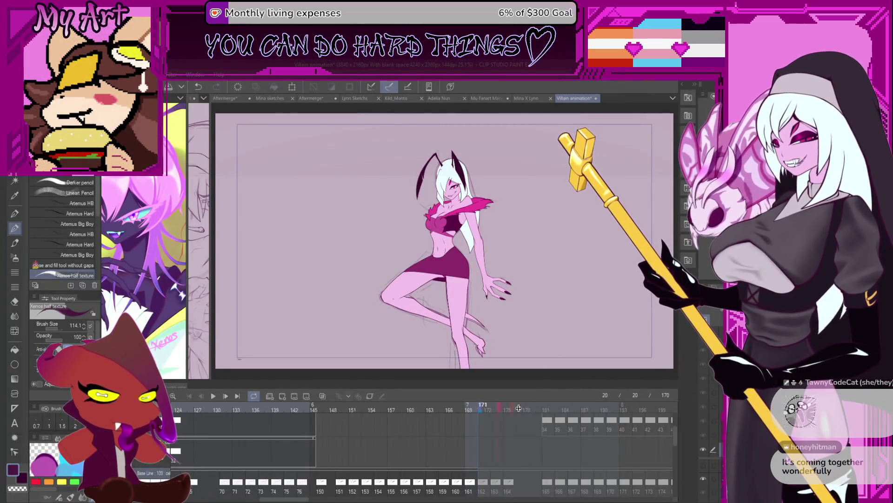
pyautogui.hscroll(3, 481, 406)
pyautogui.hscroll(3, 481, 406)
pyautogui.hscroll(3, 481, 407)
pyautogui.hscroll(2, 426, 419)
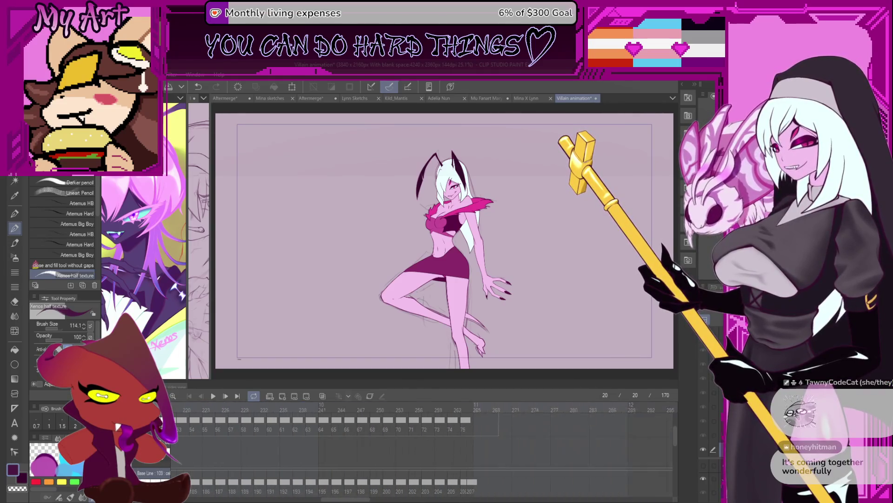
# Extend the animation's end frame to 273, jump to the last frame, and play and stop the preview twice
pyautogui.moveTo(549, 422); pyautogui.dragTo(499, 422)
pyautogui.click(527, 423)
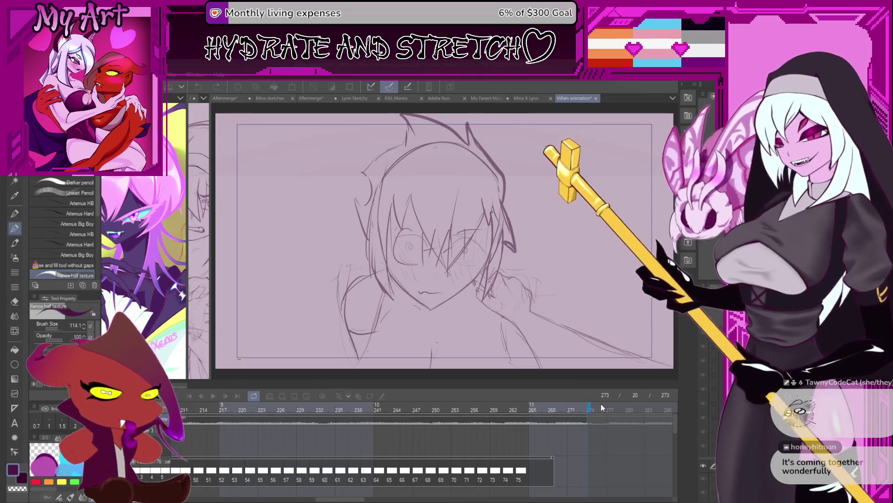
pyautogui.press('space')
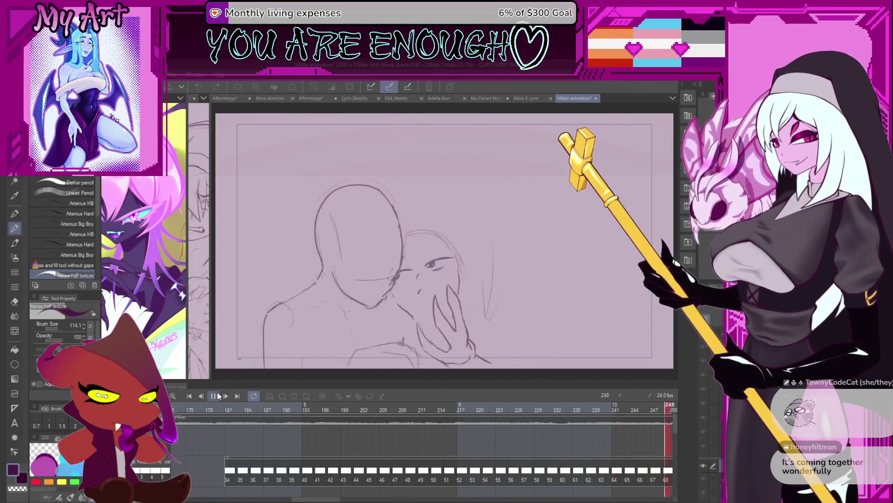
pyautogui.press('space')
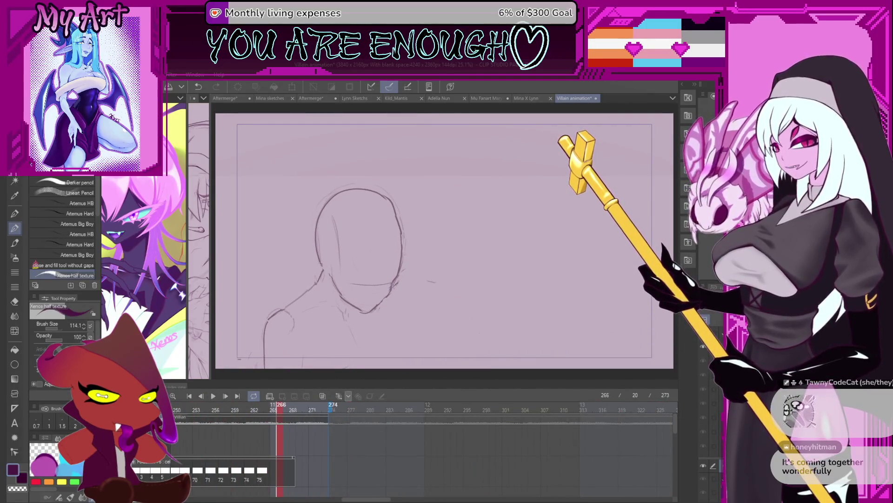
pyautogui.hscroll(3, 420, 419)
pyautogui.hscroll(3, 419, 419)
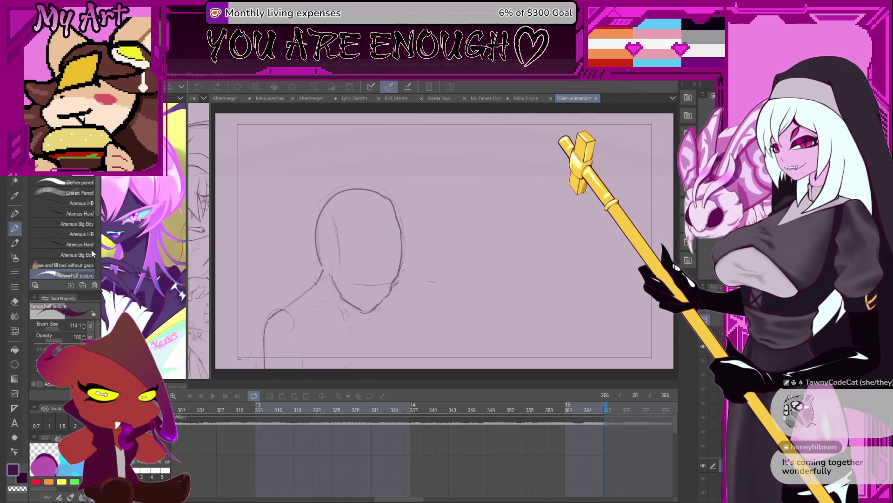
pyautogui.press('Return')
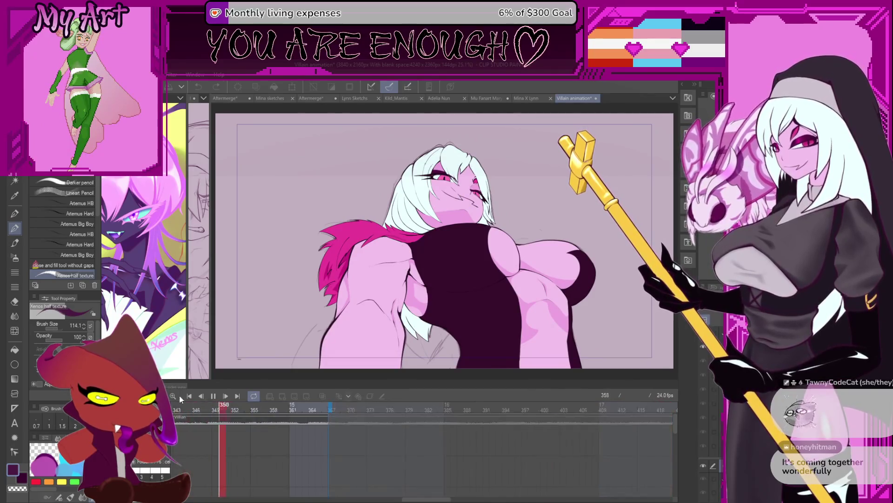
pyautogui.click(214, 396)
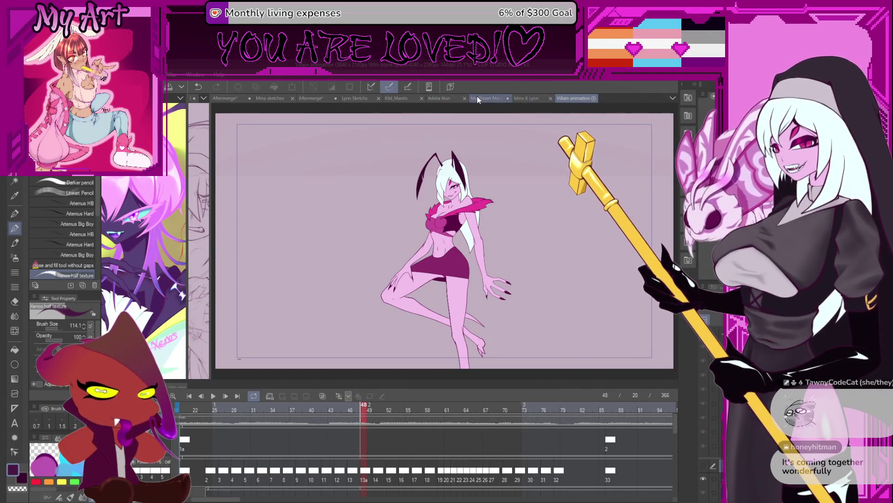
# Switch back to the Mu Fanart Mary sketch and enlarge both canvas views wider and taller
pyautogui.click(491, 98)
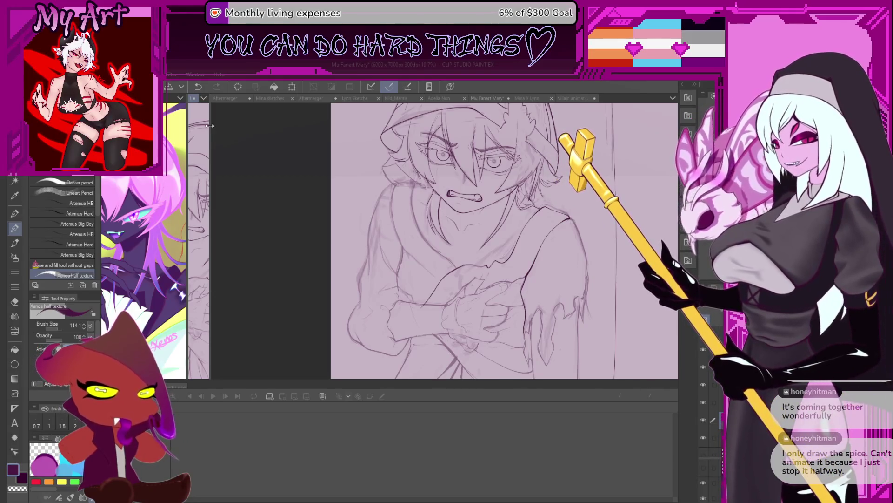
pyautogui.moveTo(211, 129)
pyautogui.mouseDown()
pyautogui.moveTo(346, 164)
pyautogui.moveTo(382, 210)
pyautogui.mouseUp()
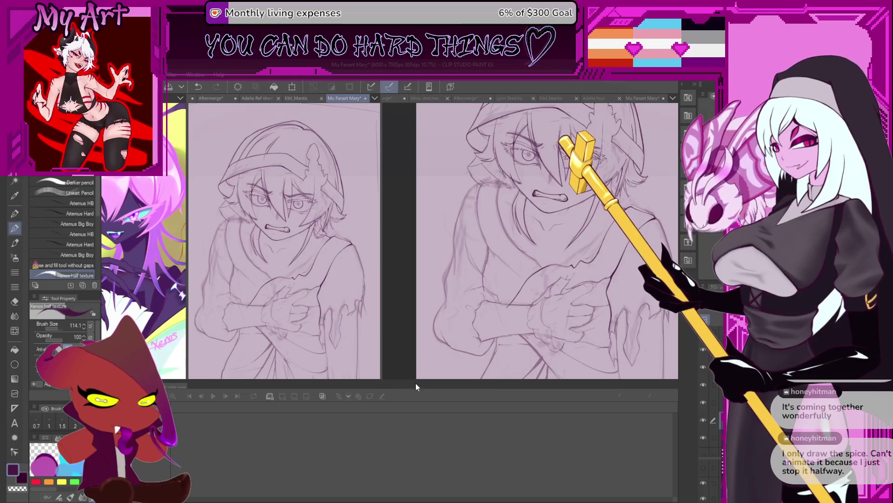
pyautogui.moveTo(412, 379); pyautogui.dragTo(412, 447)
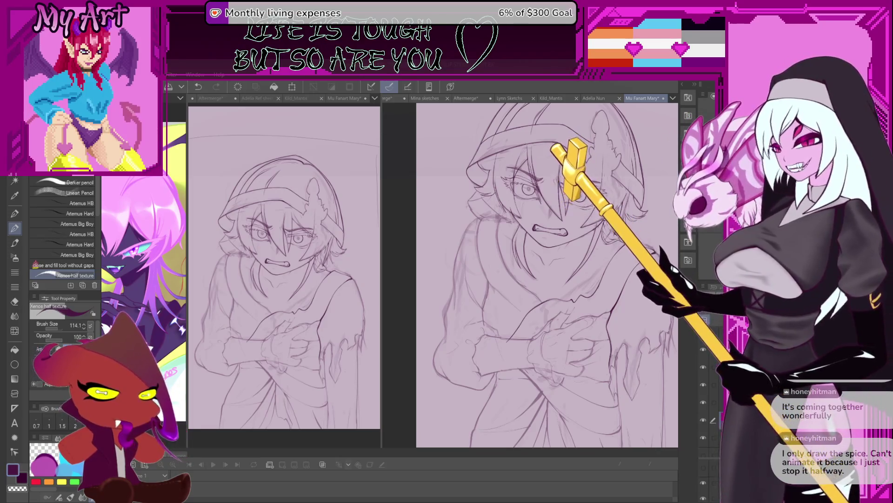
pyautogui.scroll(1, 547, 275)
pyautogui.scroll(2, 525, 336)
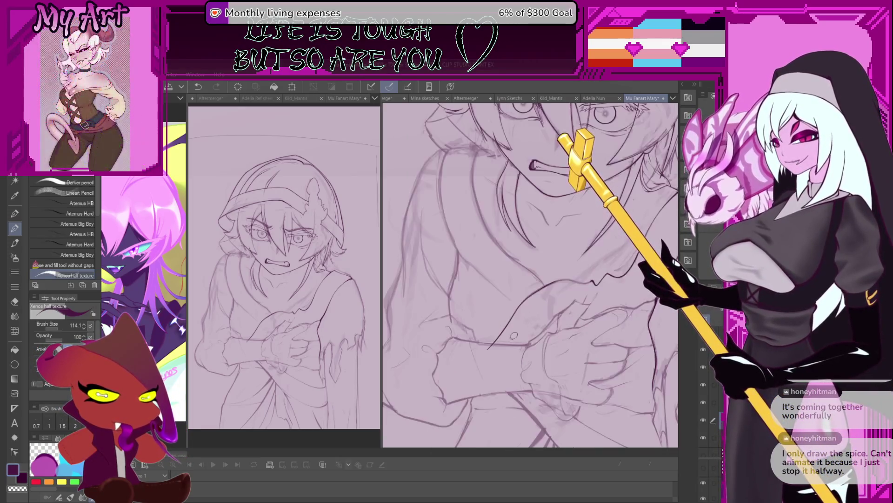
pyautogui.scroll(2, 559, 279)
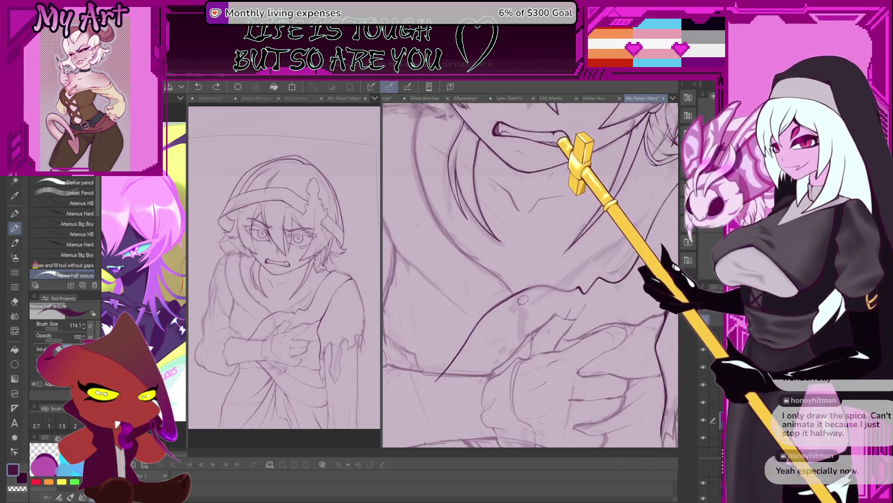
pyautogui.scroll(2, 531, 279)
pyautogui.scroll(1, 515, 279)
pyautogui.scroll(2, 519, 283)
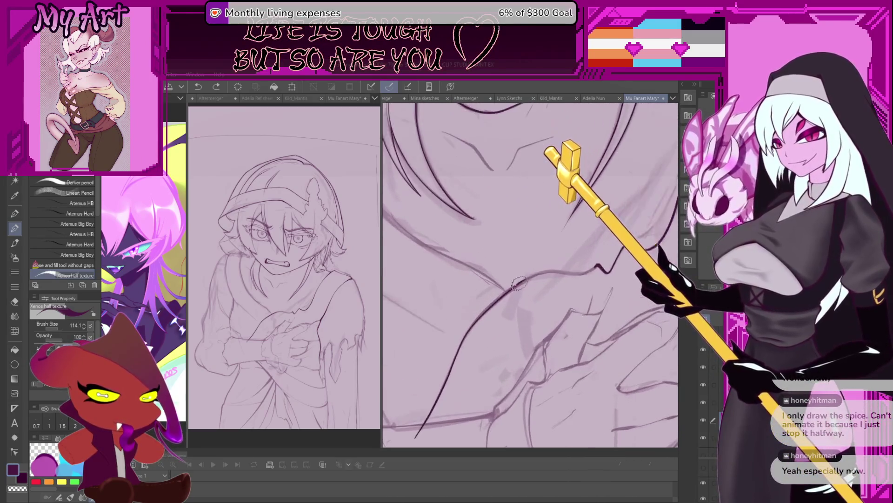
# Thin the brush to about 55 and ink dark lines along the arm and shoulder outline, rotating the canvas to suit
pyautogui.moveTo(517, 302); pyautogui.dragTo(510, 286)
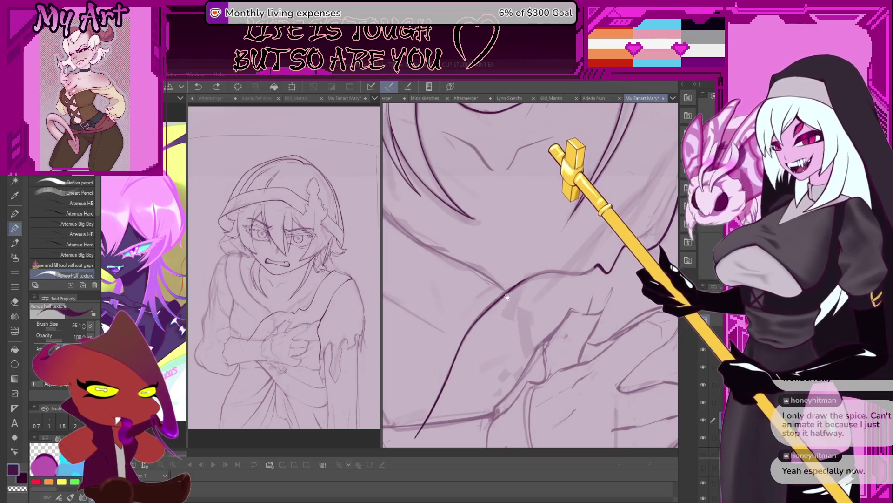
pyautogui.scroll(2, 507, 296)
pyautogui.scroll(2, 527, 278)
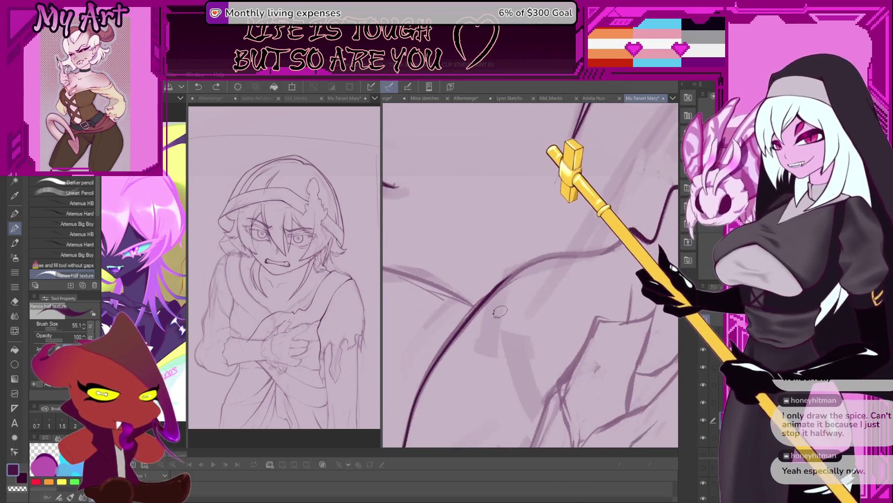
pyautogui.scroll(-2, 489, 307)
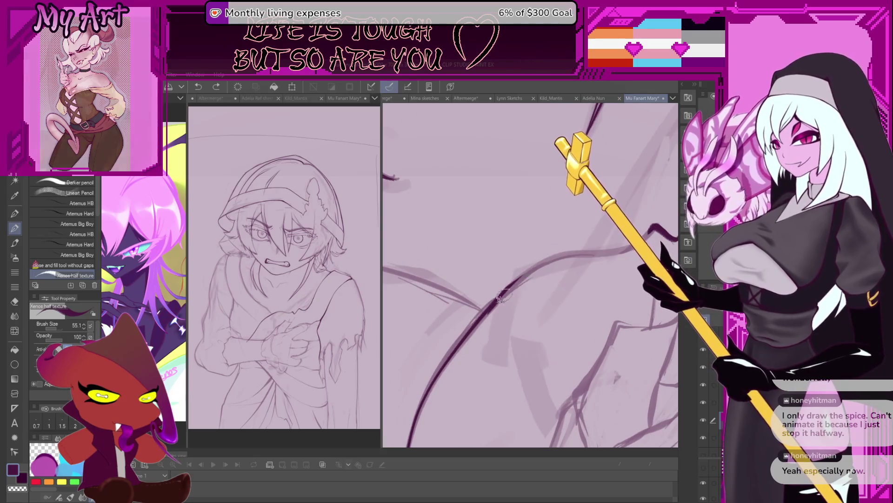
pyautogui.moveTo(520, 280); pyautogui.dragTo(552, 259)
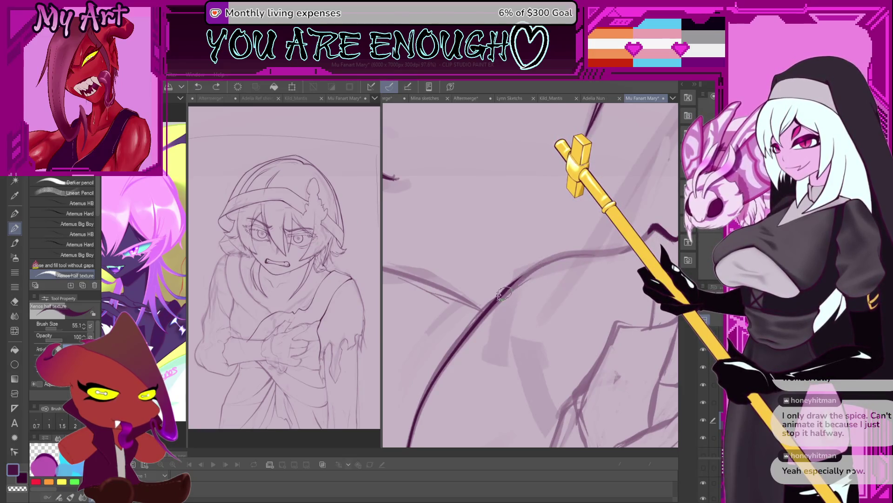
pyautogui.moveTo(572, 255)
pyautogui.mouseDown()
pyautogui.moveTo(621, 246)
pyautogui.moveTo(519, 279)
pyautogui.mouseUp()
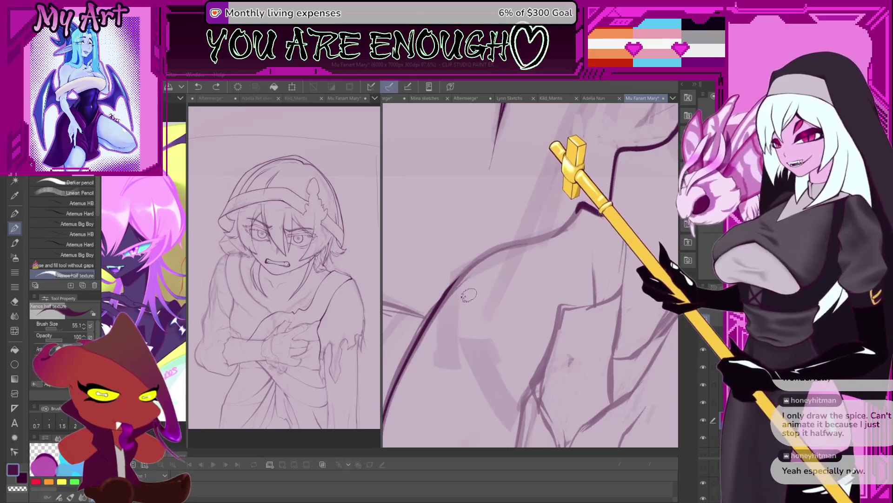
pyautogui.moveTo(466, 280); pyautogui.dragTo(447, 293)
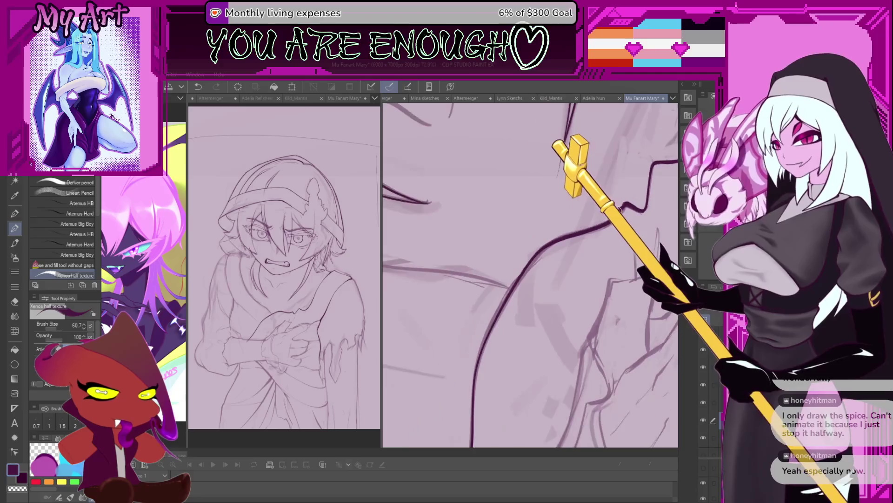
pyautogui.moveTo(614, 187); pyautogui.dragTo(637, 199)
pyautogui.scroll(-2, 608, 238)
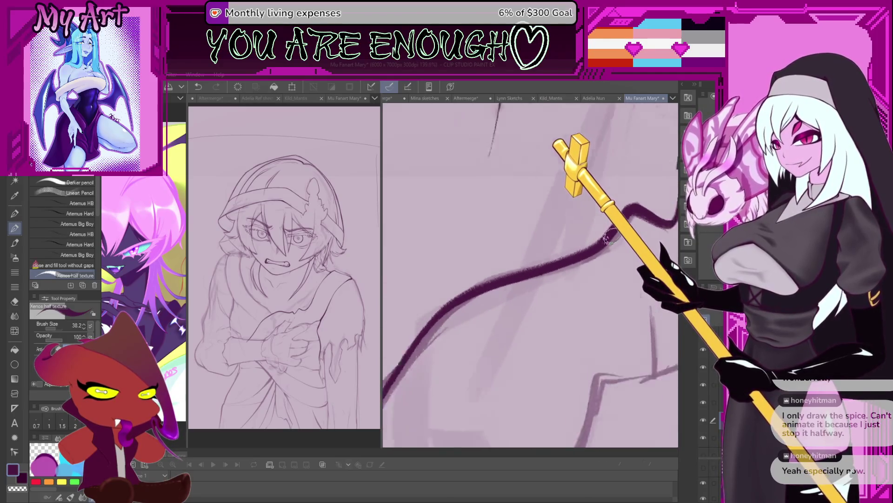
pyautogui.scroll(-2, 610, 238)
pyautogui.scroll(-2, 609, 237)
pyautogui.scroll(-2, 609, 238)
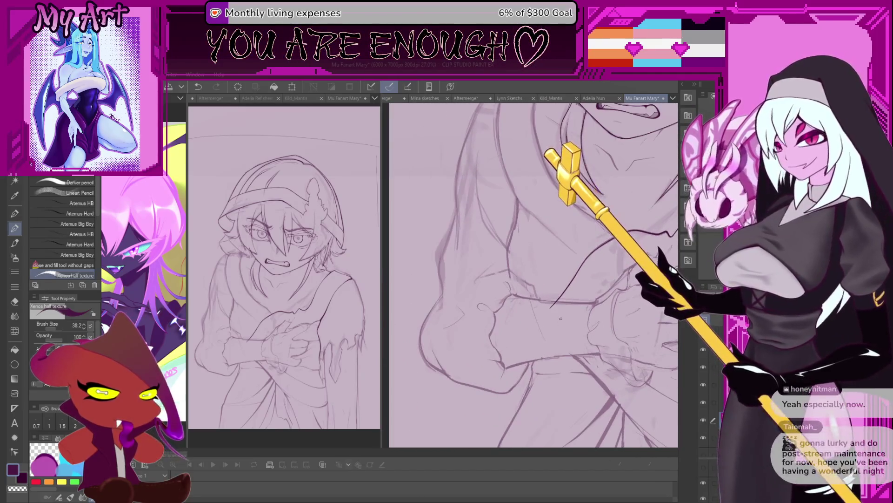
# Pan past the crossed arms, tilt the canvas clockwise and centre the view on the scowling face and teeth
pyautogui.moveTo(551, 356); pyautogui.dragTo(560, 326)
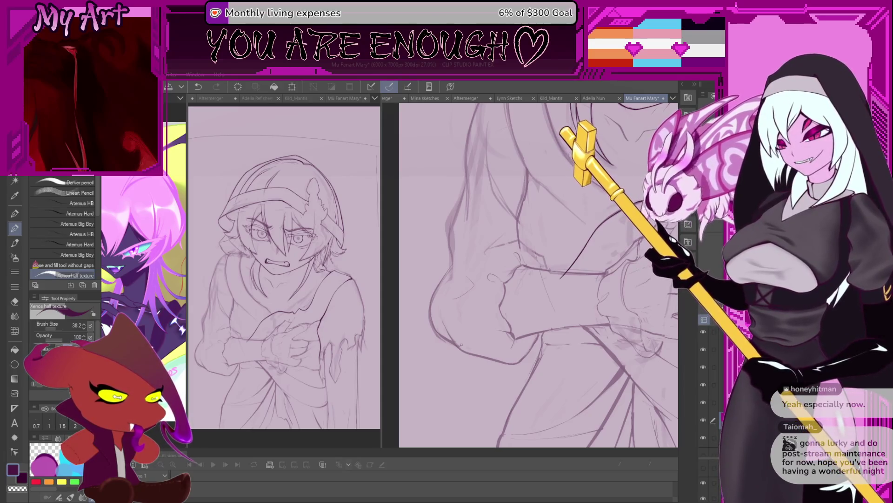
pyautogui.moveTo(527, 297)
pyautogui.mouseDown()
pyautogui.moveTo(541, 279)
pyautogui.moveTo(531, 282)
pyautogui.mouseUp()
pyautogui.scroll(-2, 551, 261)
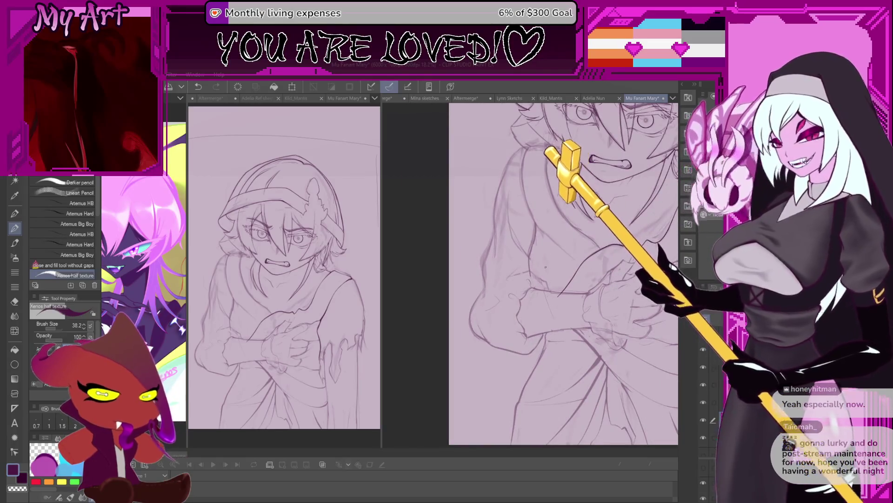
pyautogui.scroll(1, 564, 272)
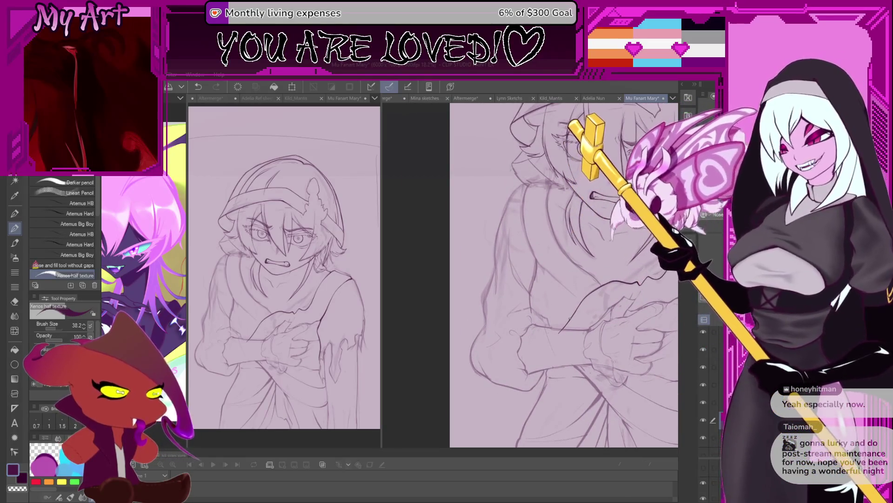
pyautogui.press('^')
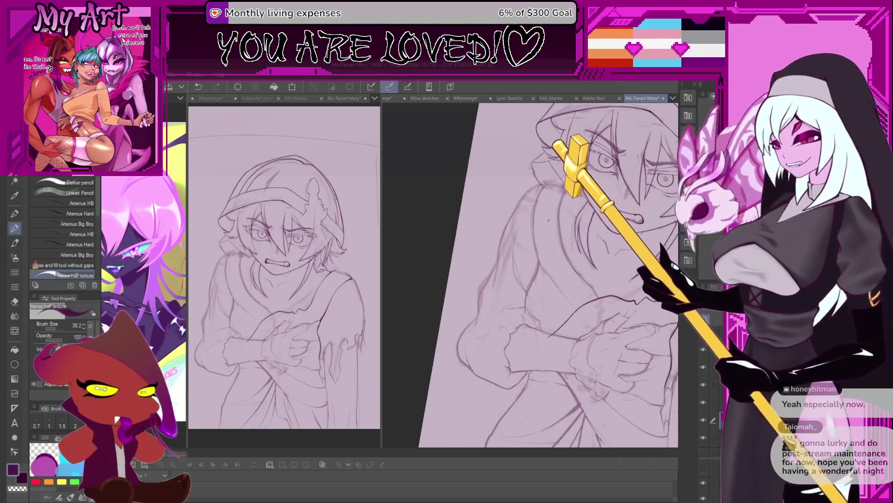
pyautogui.scroll(2, 556, 232)
pyautogui.scroll(2, 572, 279)
pyautogui.scroll(1, 600, 344)
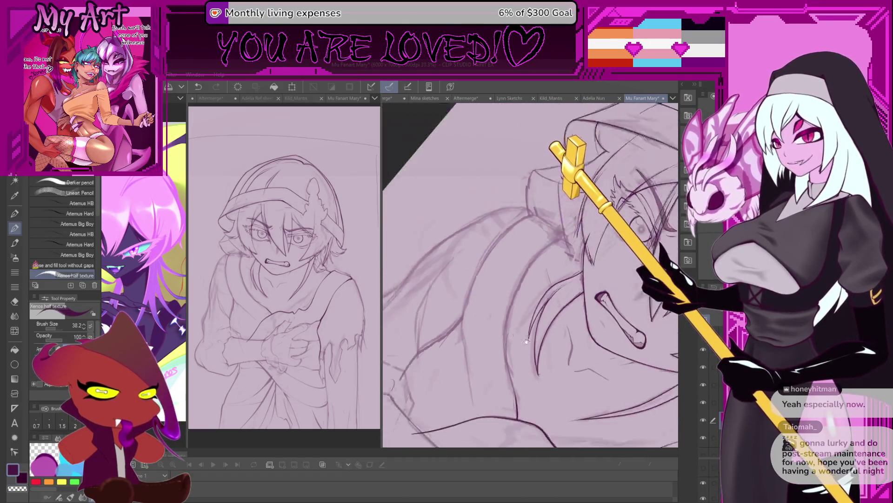
pyautogui.moveTo(580, 326)
pyautogui.mouseDown()
pyautogui.moveTo(495, 328)
pyautogui.moveTo(523, 312)
pyautogui.mouseUp()
# Tilt and pan the canvas around the hair and sketch to a new drawing angle
pyautogui.press('^')
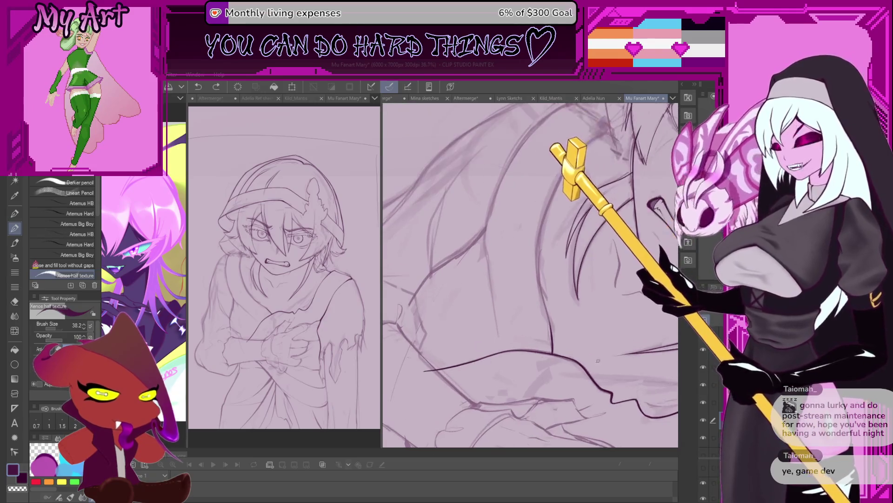
pyautogui.moveTo(497, 332); pyautogui.dragTo(538, 277)
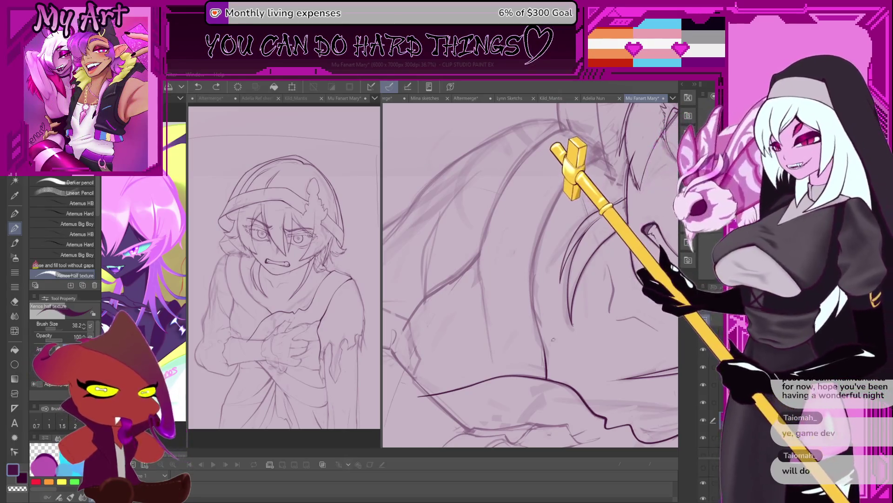
pyautogui.moveTo(522, 276); pyautogui.dragTo(506, 337)
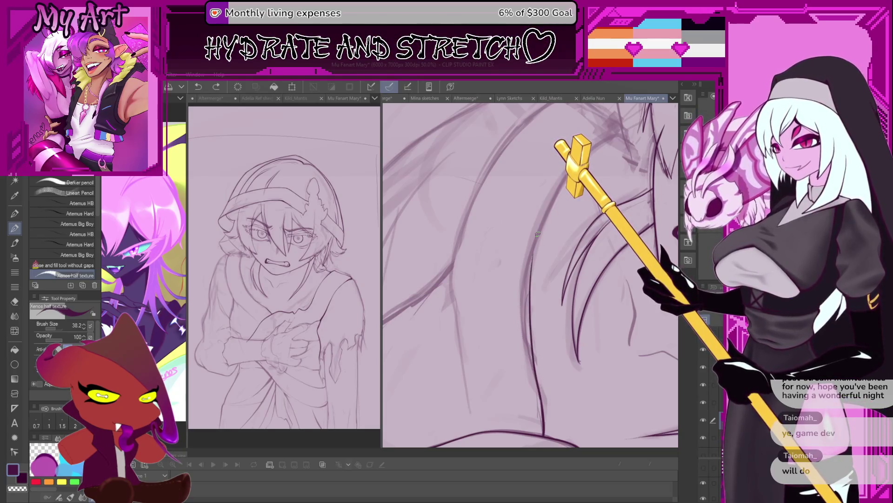
pyautogui.moveTo(537, 234); pyautogui.dragTo(477, 407)
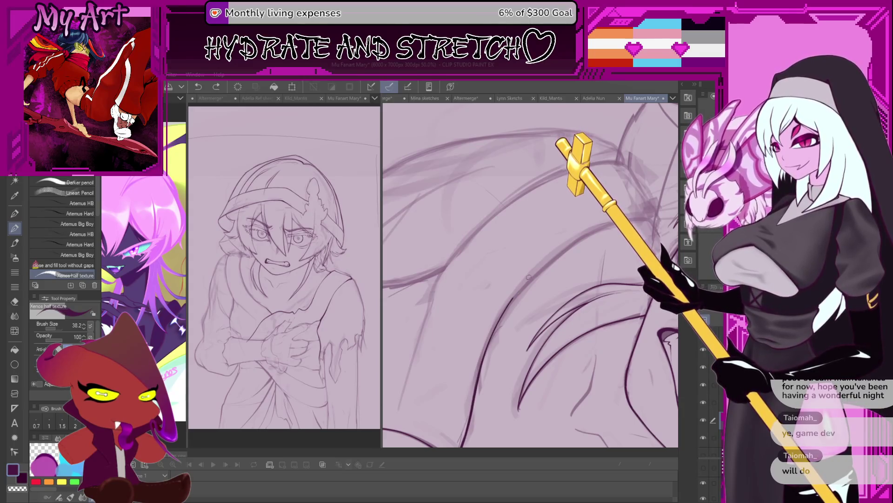
# Undo the long curved sleeve stroke and reposition the view up toward the face
pyautogui.hotkey('ctrl', 'z')
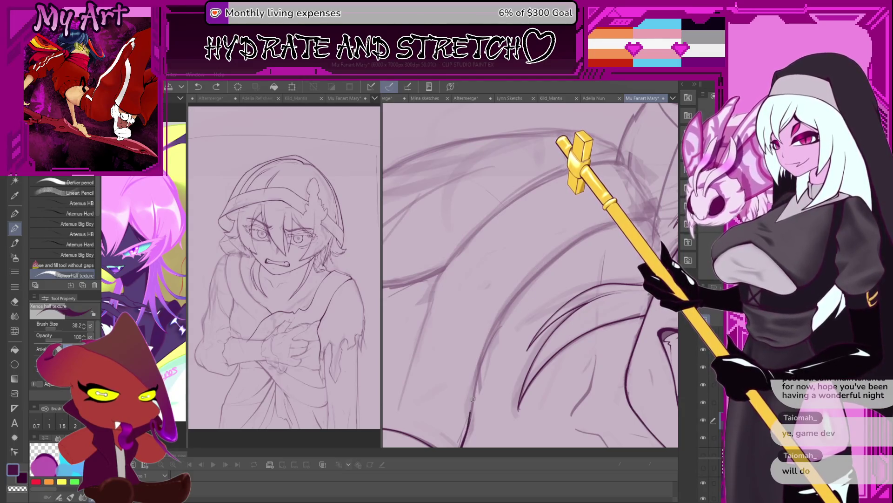
pyautogui.moveTo(472, 398)
pyautogui.mouseDown()
pyautogui.moveTo(481, 379)
pyautogui.moveTo(455, 422)
pyautogui.moveTo(499, 297)
pyautogui.moveTo(578, 228)
pyautogui.mouseUp()
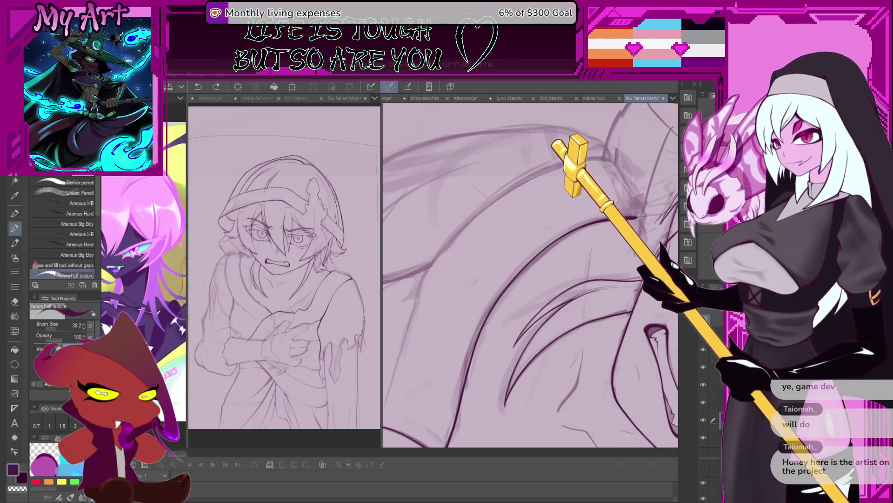
pyautogui.moveTo(642, 217)
pyautogui.mouseDown()
pyautogui.moveTo(573, 268)
pyautogui.moveTo(564, 237)
pyautogui.mouseUp()
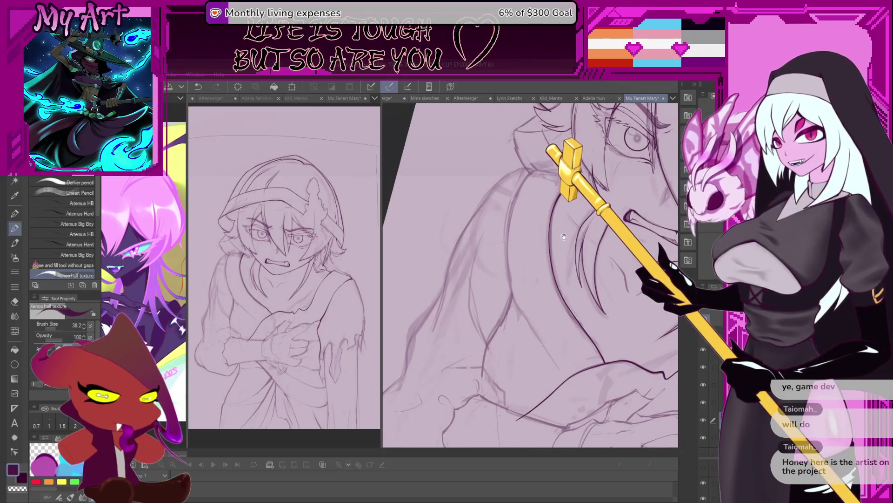
pyautogui.moveTo(562, 237); pyautogui.dragTo(544, 252)
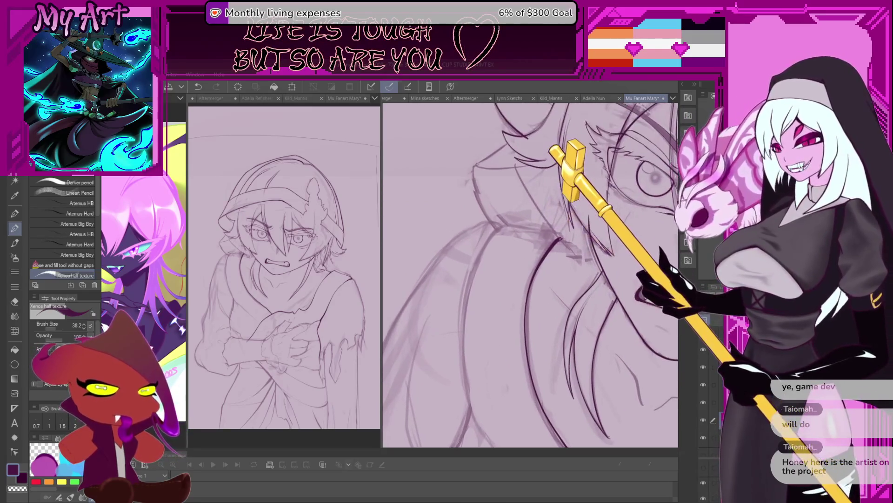
pyautogui.scroll(-3, 513, 265)
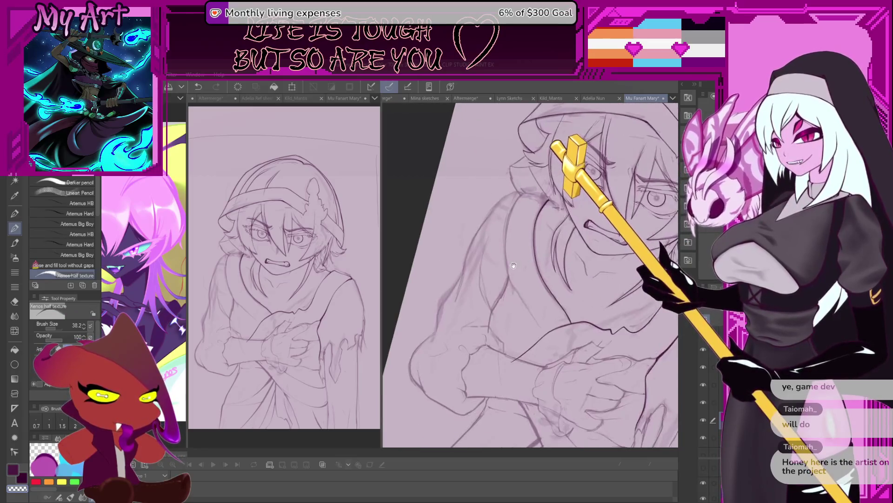
pyautogui.scroll(2, 513, 265)
pyautogui.scroll(2, 513, 265)
pyautogui.scroll(1, 513, 265)
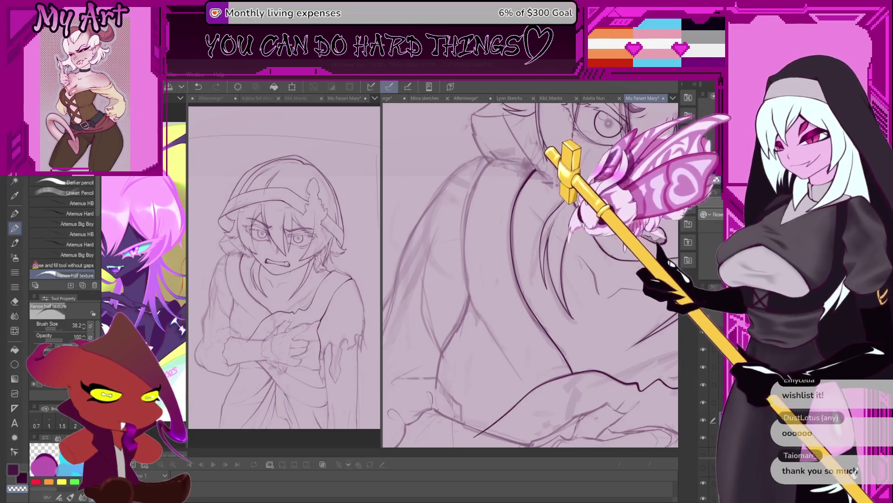
pyautogui.scroll(-2, 531, 272)
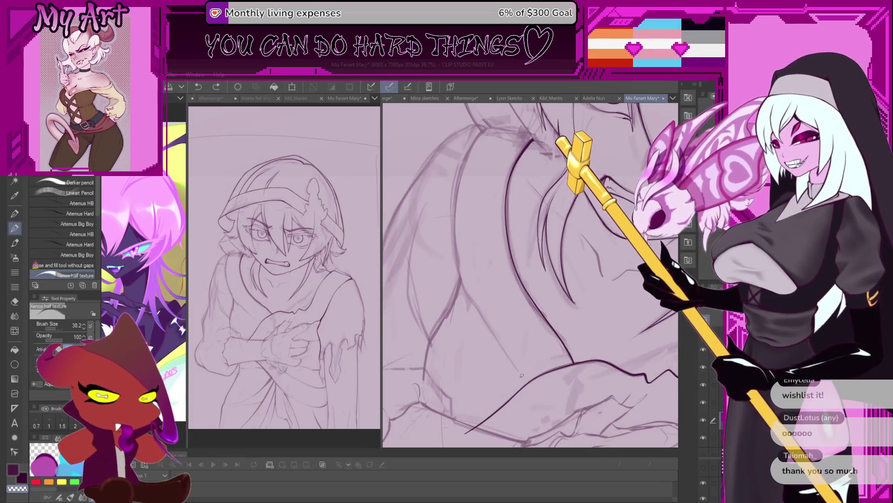
pyautogui.scroll(1, 516, 378)
pyautogui.scroll(1, 513, 387)
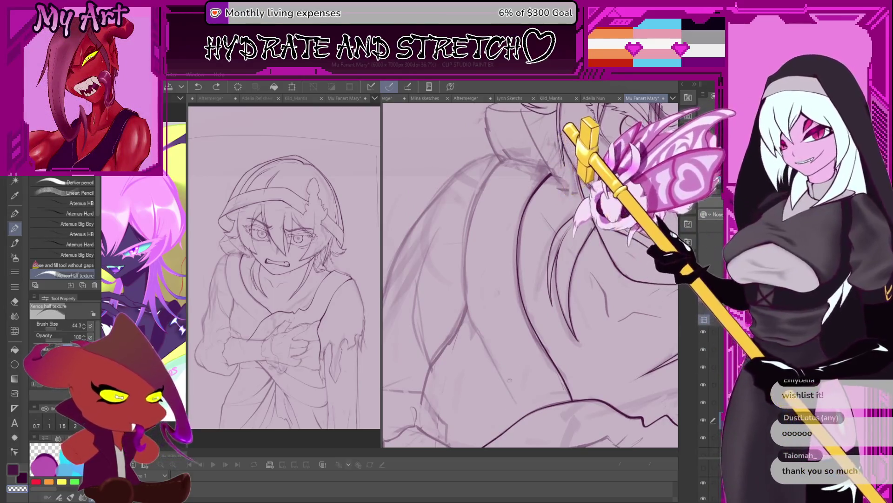
pyautogui.scroll(1, 507, 364)
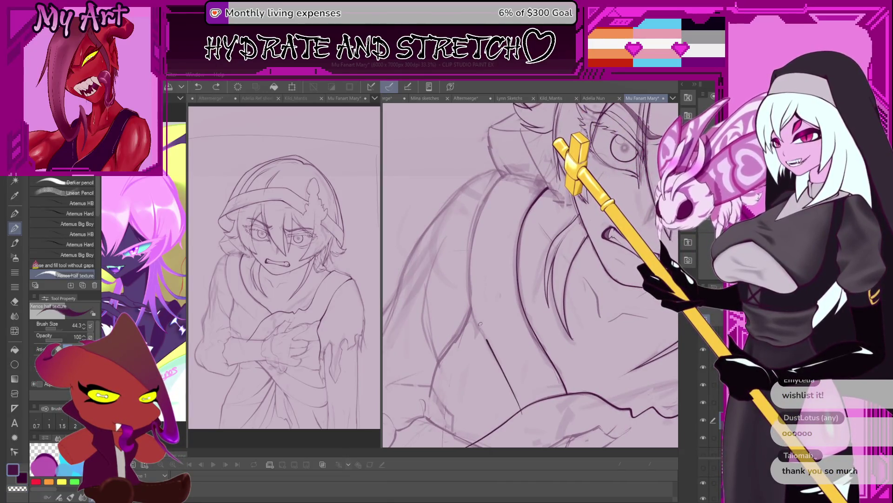
# Undo the last ink stroke on the shoulder
pyautogui.hotkey('ctrl', 'z')
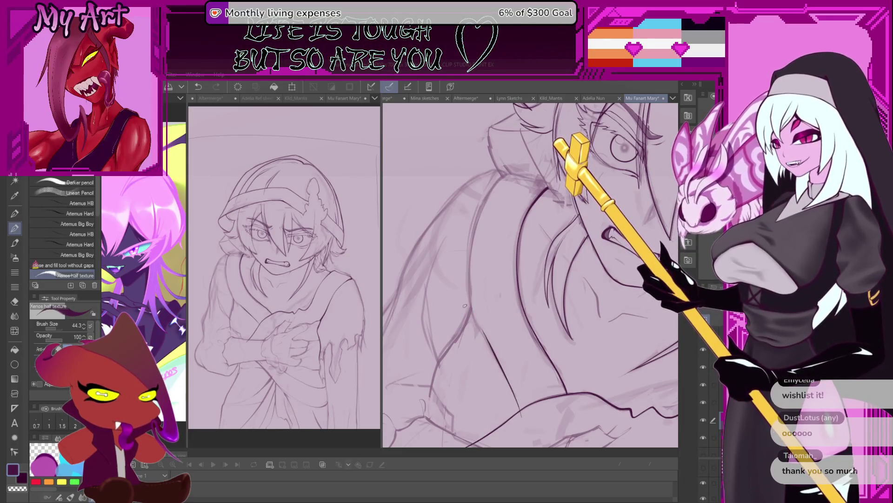
# Erase the stray dark stroke across the sleeve, undo the latest one, and reveal the upper strokes
pyautogui.moveTo(464, 306); pyautogui.dragTo(477, 379)
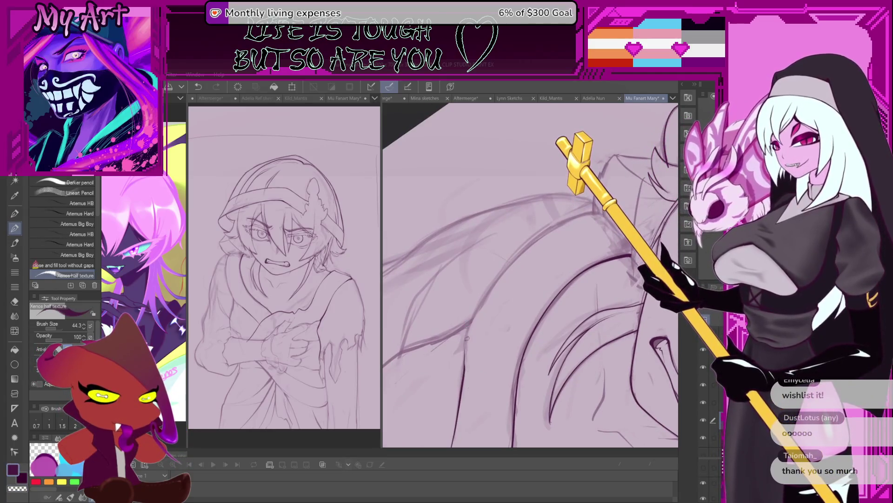
pyautogui.moveTo(480, 301); pyautogui.dragTo(466, 358)
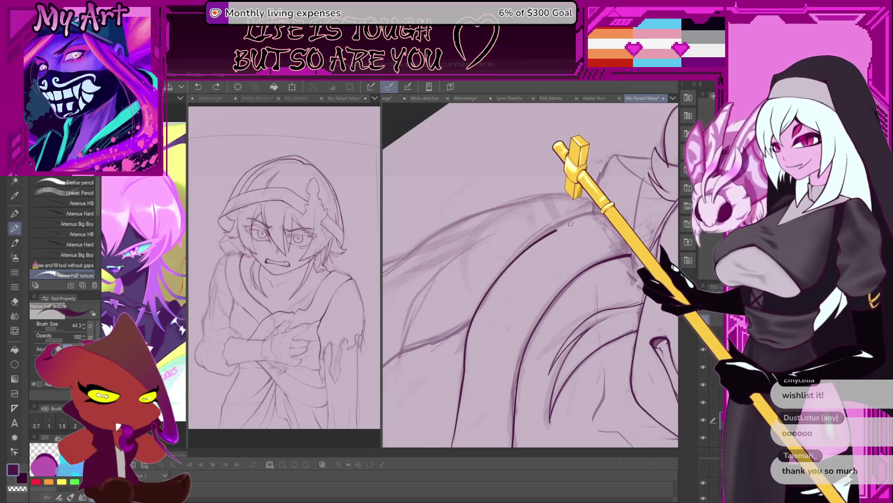
pyautogui.moveTo(527, 277); pyautogui.dragTo(465, 375)
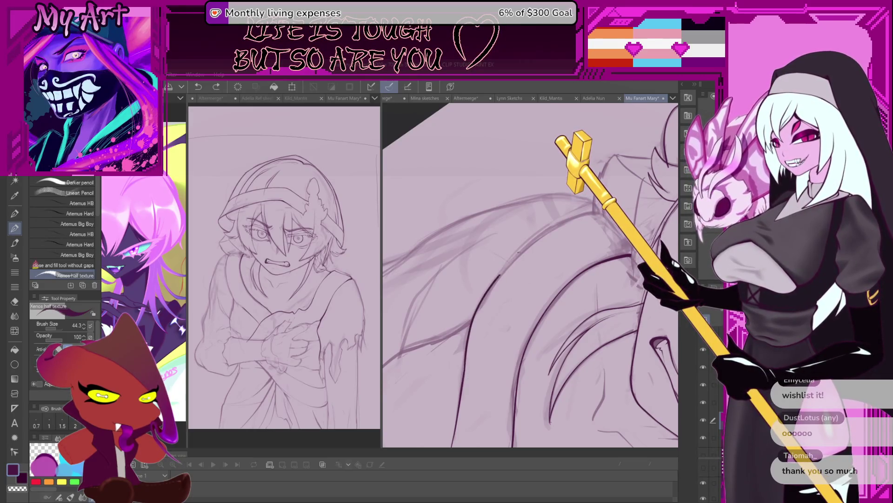
pyautogui.scroll(2, 497, 307)
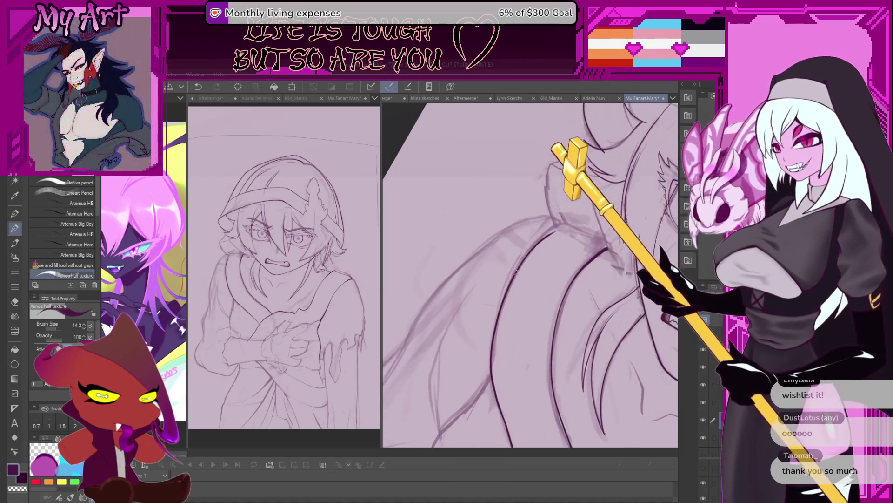
pyautogui.hotkey('ctrl', 'z')
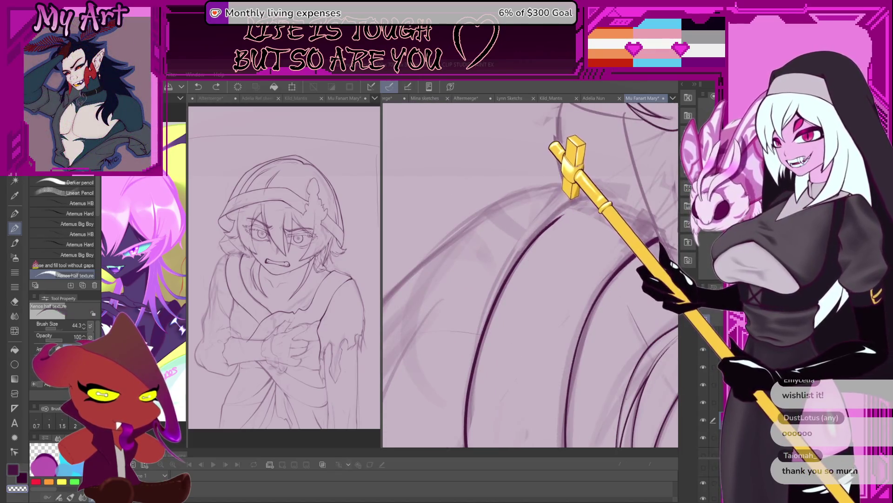
pyautogui.moveTo(570, 205); pyautogui.dragTo(502, 289)
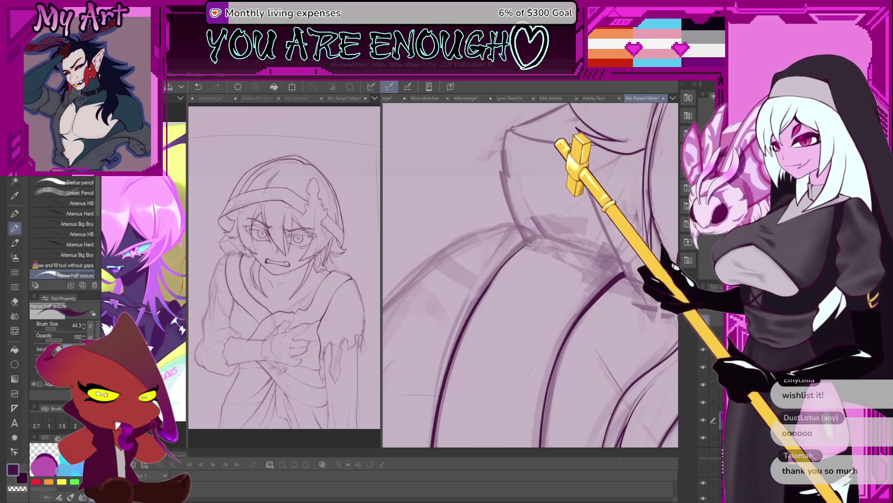
pyautogui.scroll(-1, 504, 296)
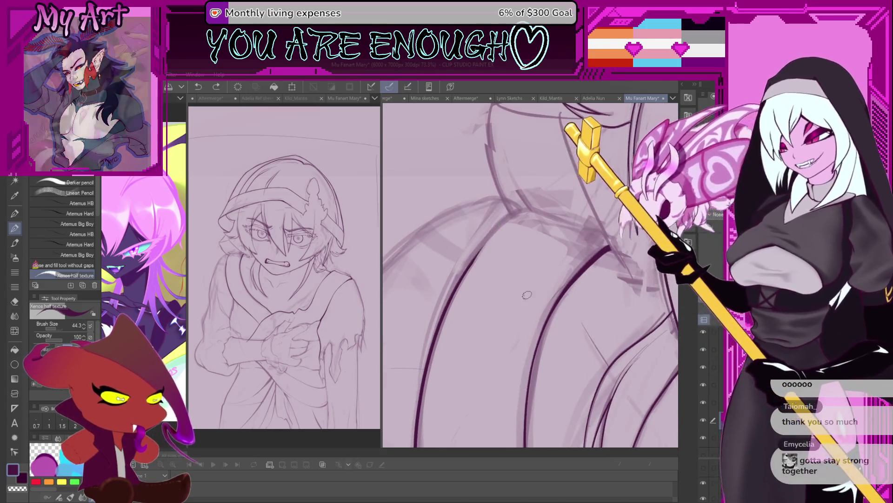
pyautogui.scroll(-1, 515, 251)
pyautogui.scroll(1, 516, 251)
pyautogui.scroll(1, 495, 275)
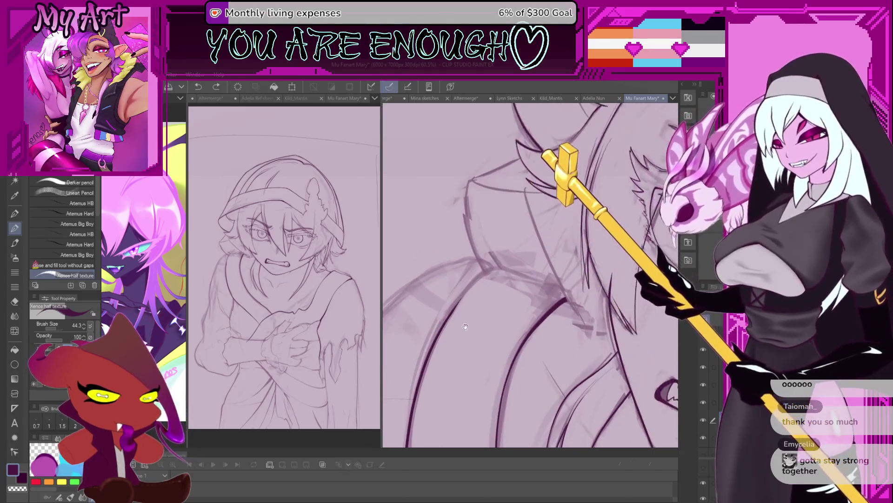
pyautogui.scroll(1, 495, 275)
pyautogui.scroll(-1, 494, 274)
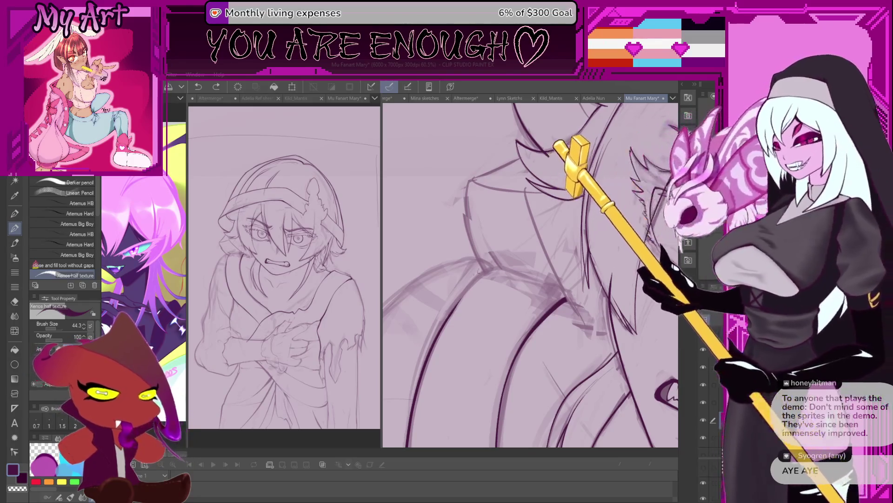
# Ink a short line up the sleeve fold and undo the curved stroke beside it
pyautogui.moveTo(476, 277)
pyautogui.mouseDown()
pyautogui.moveTo(452, 309)
pyautogui.moveTo(429, 307)
pyautogui.moveTo(419, 342)
pyautogui.mouseUp()
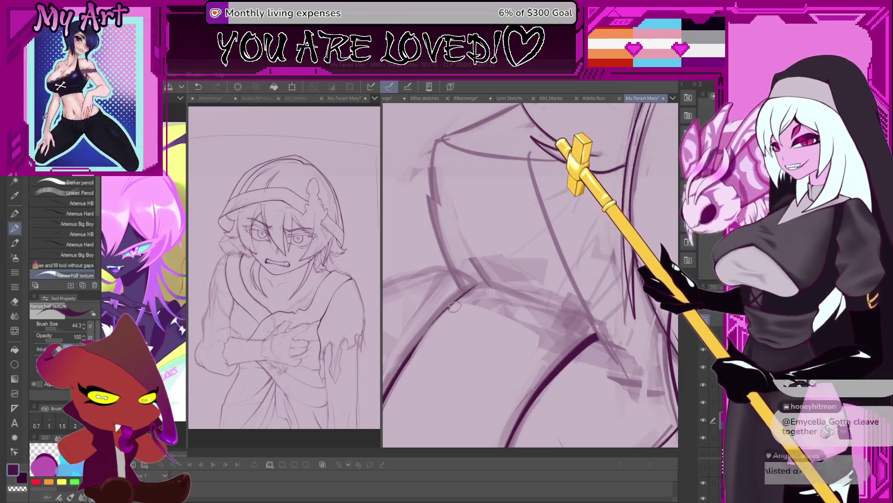
pyautogui.moveTo(420, 342); pyautogui.dragTo(470, 311)
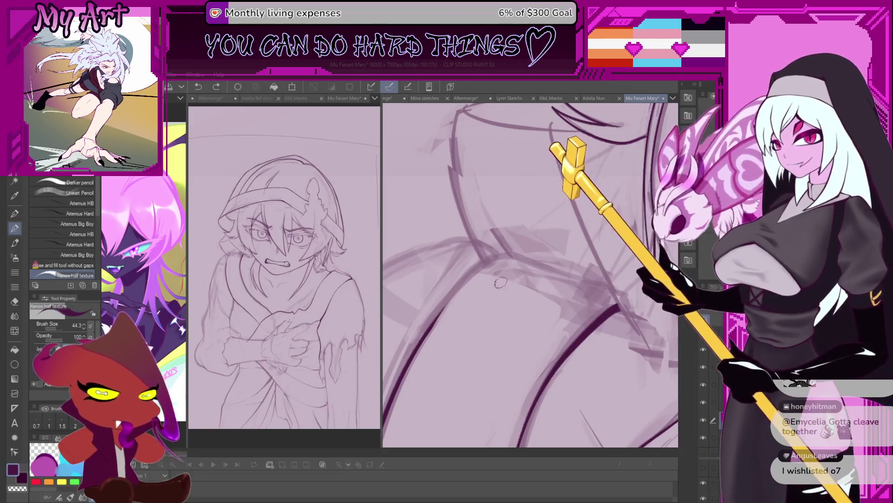
pyautogui.moveTo(447, 307); pyautogui.dragTo(486, 258)
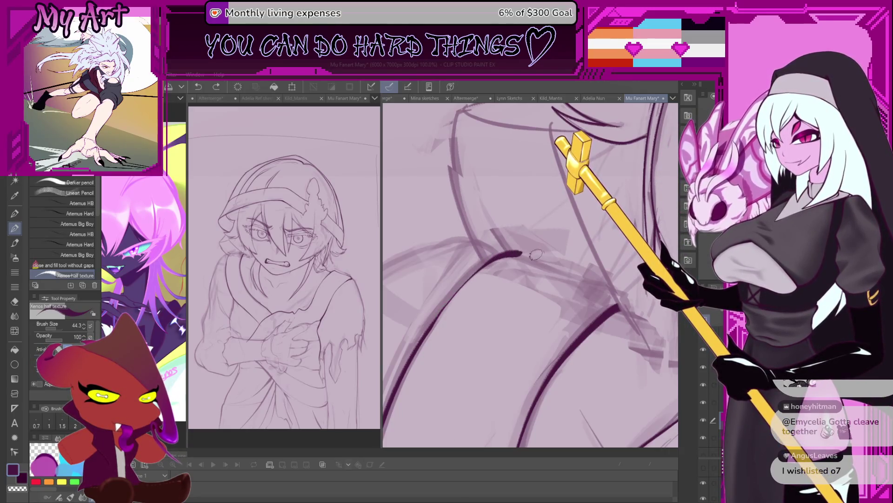
pyautogui.hotkey('ctrl', 'z')
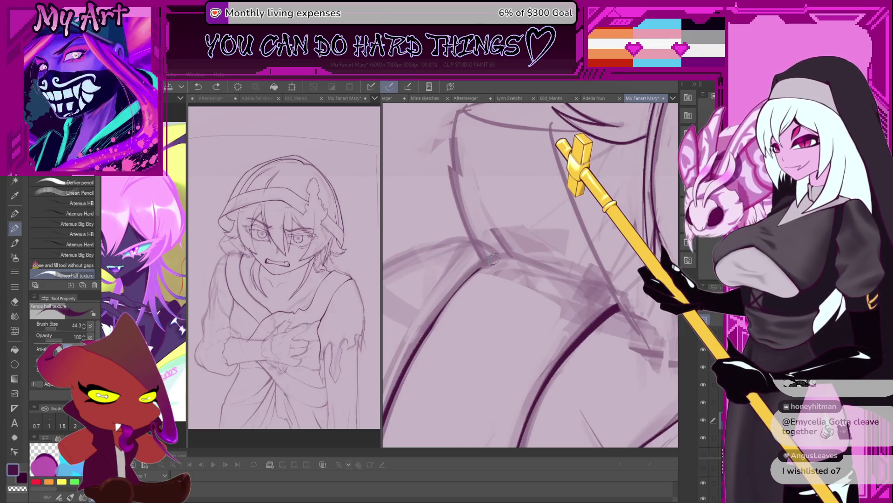
pyautogui.moveTo(552, 265); pyautogui.dragTo(556, 294)
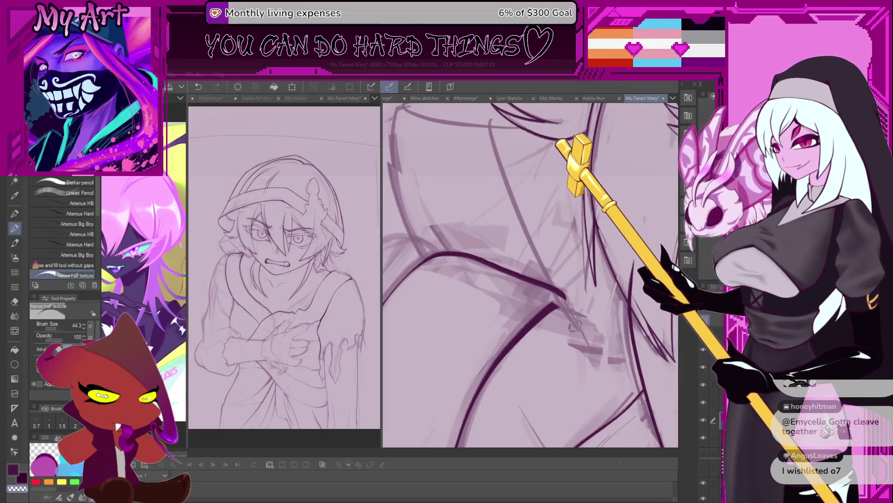
pyautogui.scroll(-2, 574, 326)
pyautogui.scroll(-2, 559, 335)
pyautogui.scroll(-2, 530, 346)
pyautogui.scroll(-1, 491, 359)
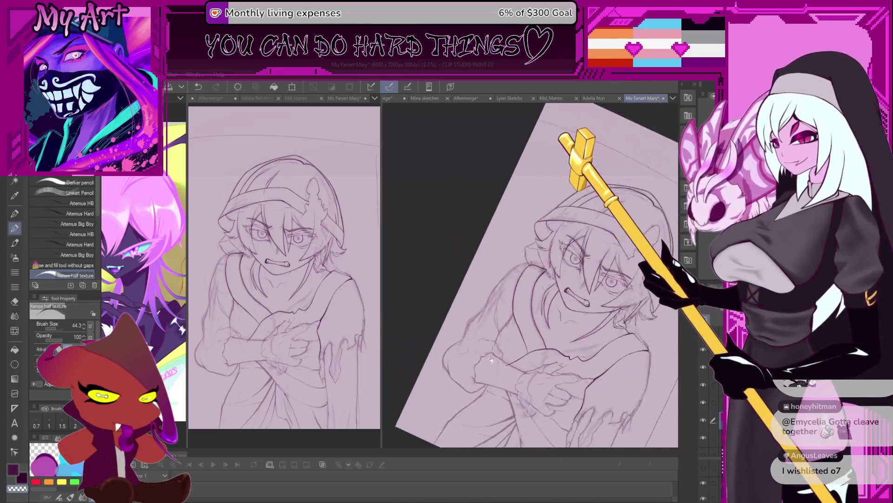
pyautogui.scroll(2, 490, 360)
pyautogui.scroll(2, 492, 342)
pyautogui.scroll(2, 493, 321)
pyautogui.scroll(1, 494, 297)
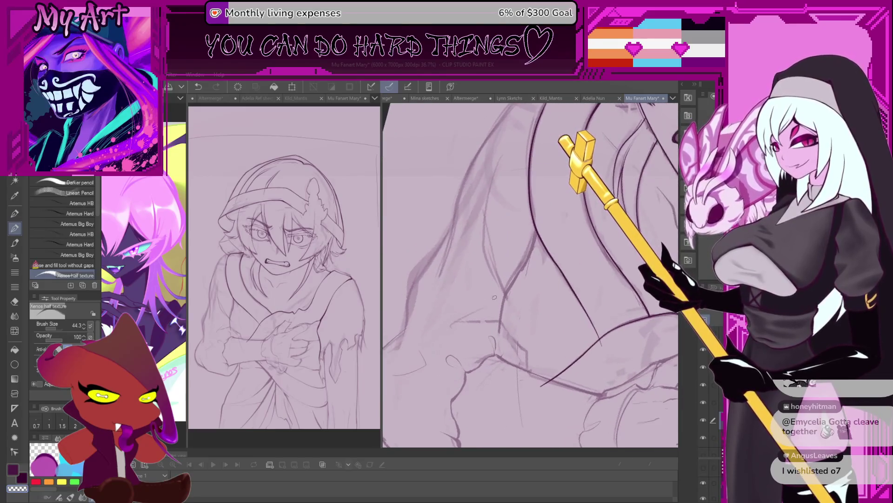
pyautogui.scroll(1, 489, 317)
pyautogui.scroll(1, 503, 312)
pyautogui.scroll(1, 524, 306)
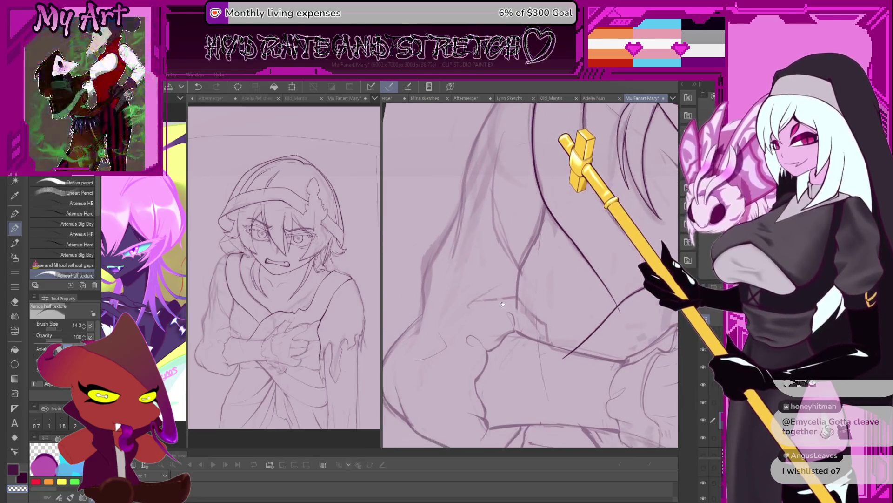
pyautogui.scroll(1, 535, 303)
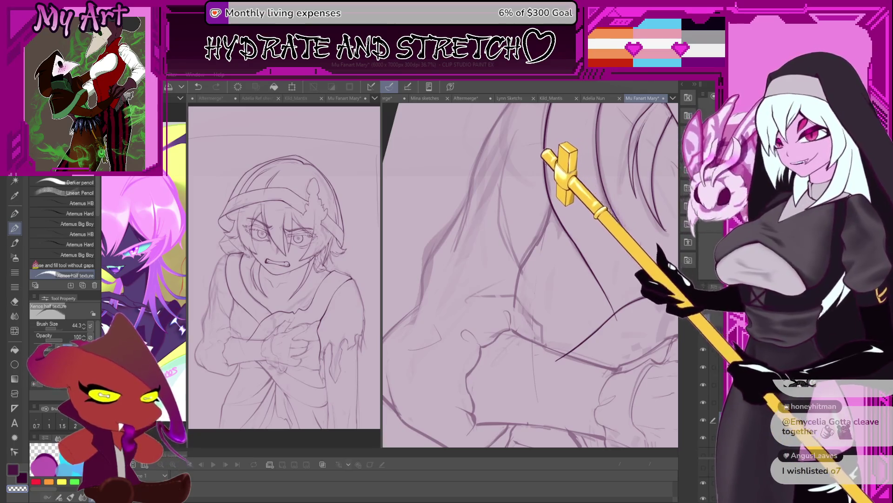
pyautogui.scroll(-1, 554, 300)
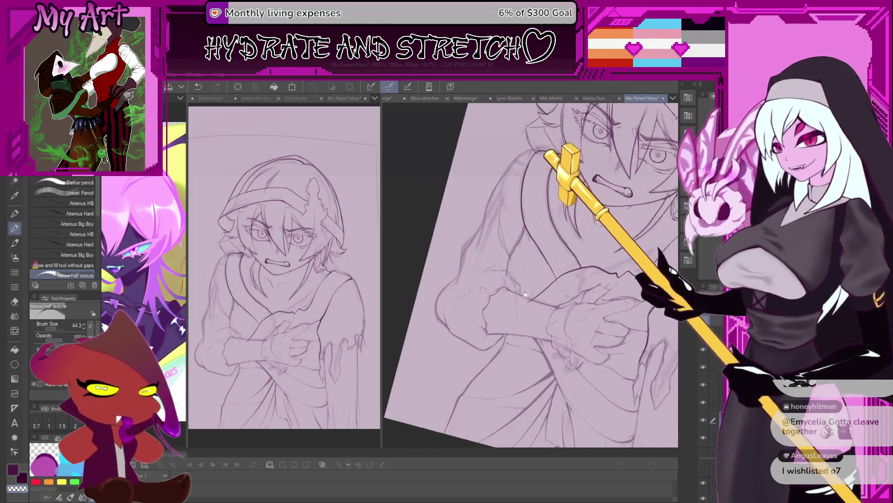
pyautogui.moveTo(558, 324); pyautogui.dragTo(542, 364)
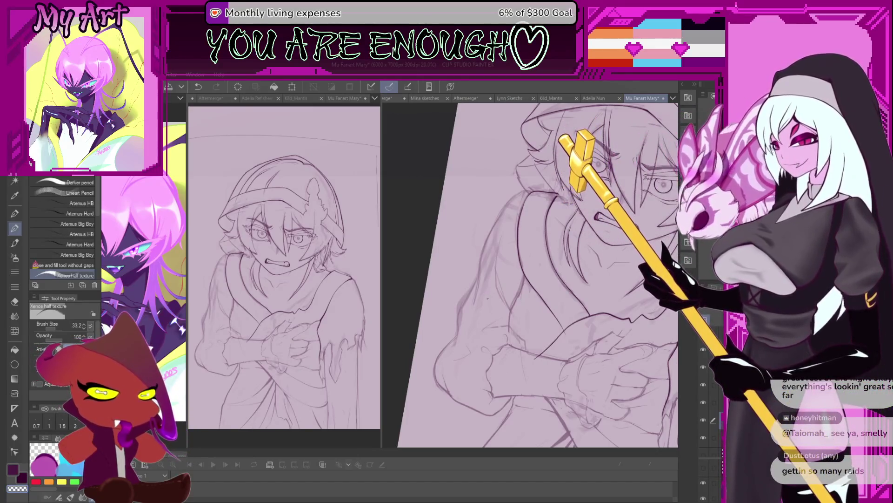
pyautogui.scroll(3, 513, 330)
pyautogui.moveTo(513, 330)
pyautogui.mouseDown()
pyautogui.moveTo(517, 342)
pyautogui.moveTo(523, 270)
pyautogui.mouseUp()
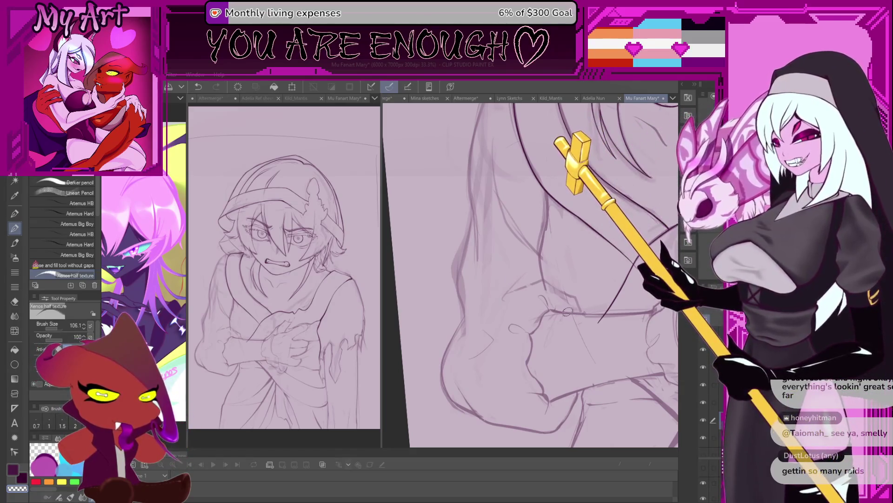
# Reset the canvas rotation to straight, ink a long line over the arm and undo it
pyautogui.moveTo(512, 304); pyautogui.dragTo(513, 280)
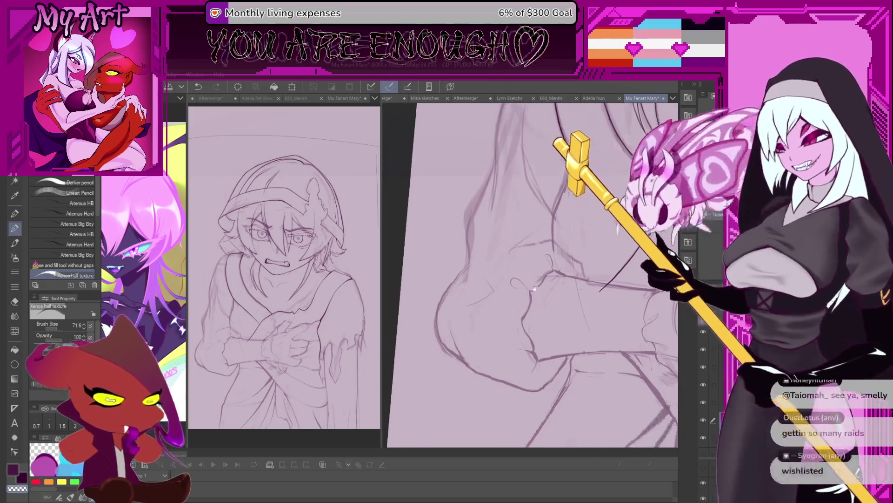
pyautogui.hotkey('ctrl', '@')
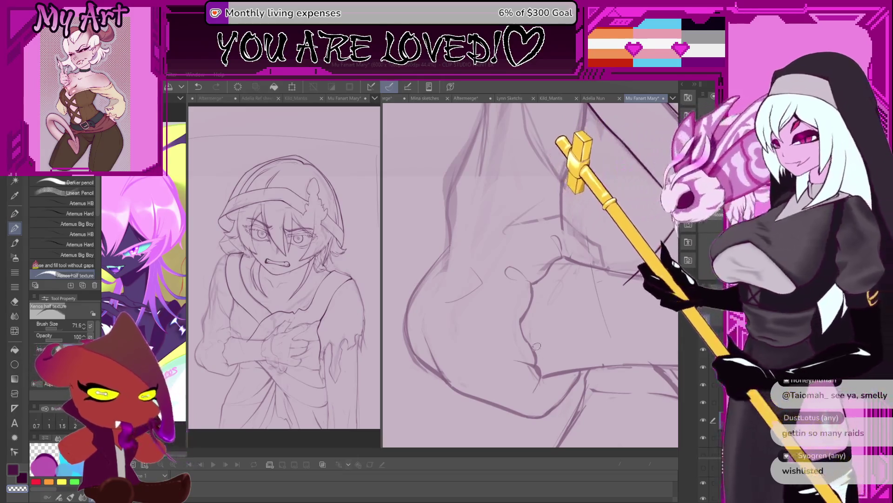
pyautogui.scroll(2, 528, 321)
pyautogui.moveTo(539, 363); pyautogui.dragTo(570, 254)
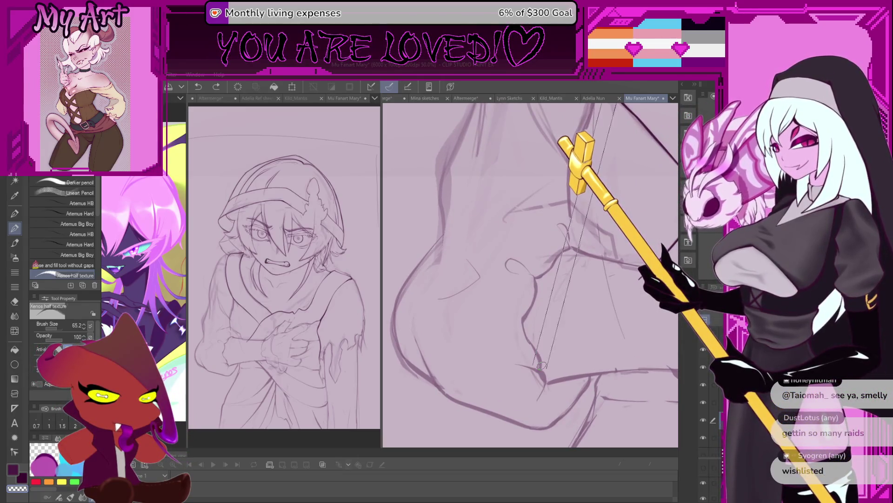
pyautogui.hotkey('ctrl', 'z')
pyautogui.scroll(1, 544, 369)
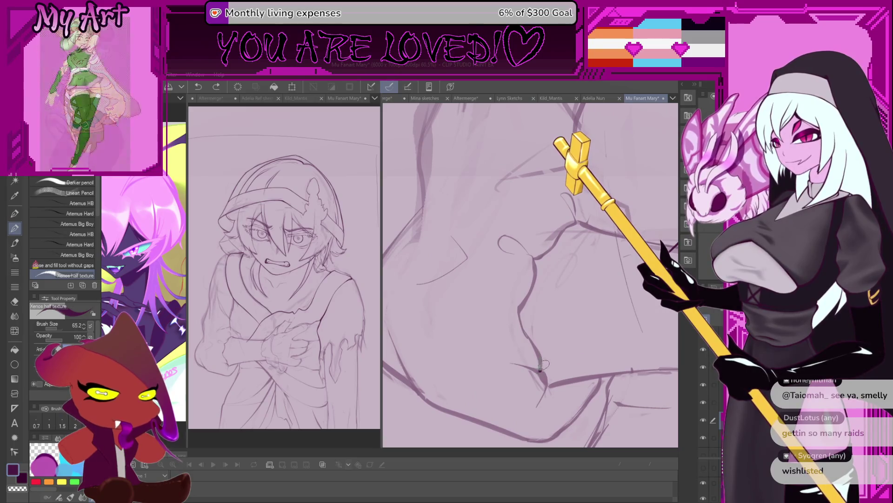
# Ink the edge of the hand fold, undo the bad stroke, and shift the view
pyautogui.moveTo(542, 372); pyautogui.dragTo(526, 326)
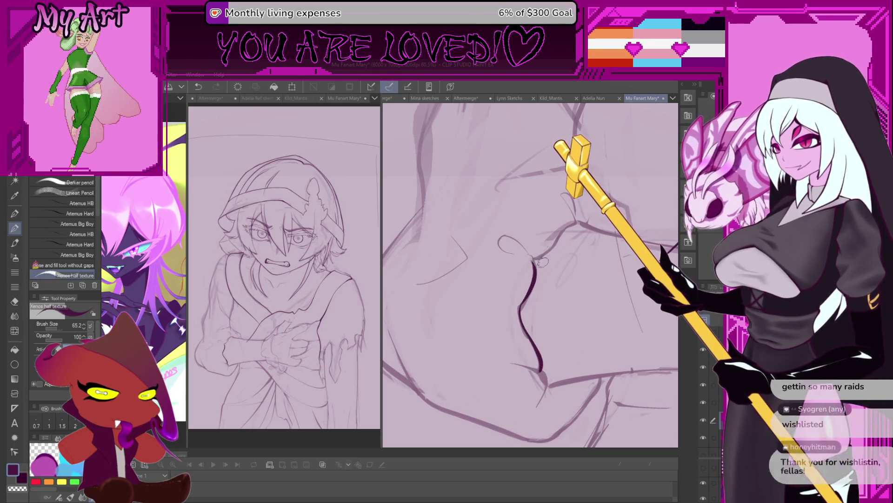
pyautogui.hotkey('ctrl', 'z')
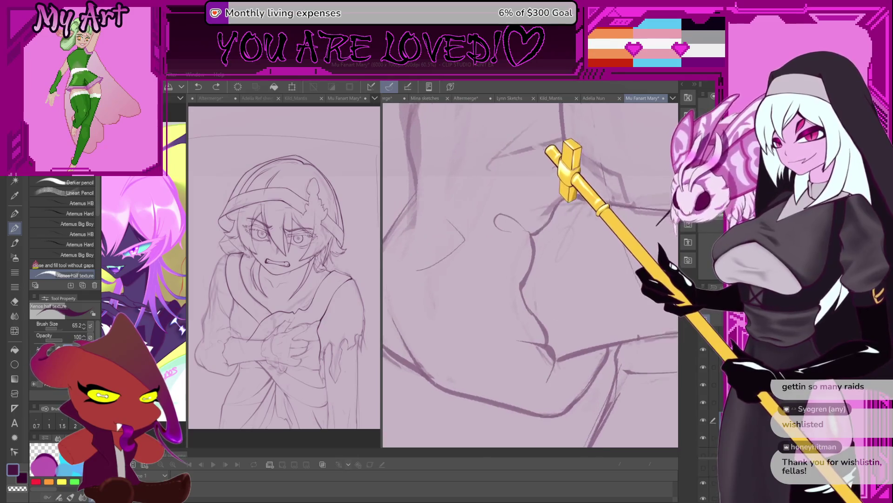
pyautogui.moveTo(545, 330); pyautogui.dragTo(559, 339)
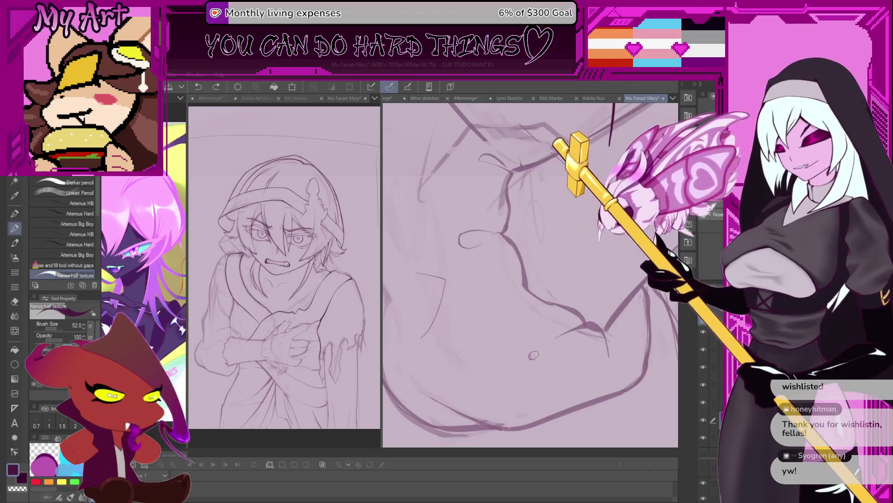
pyautogui.scroll(3, 533, 355)
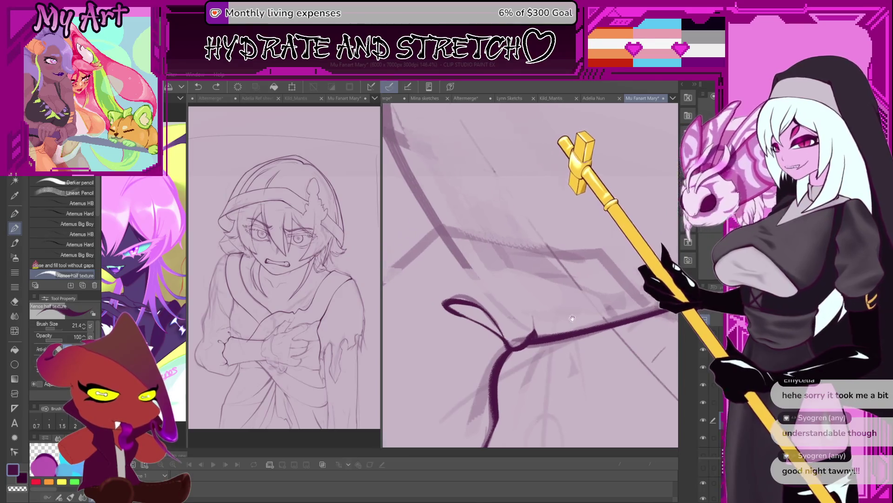
# Rotate and shift the view across the sleeve while inking the fist's knuckle creases
pyautogui.moveTo(562, 314); pyautogui.dragTo(612, 316)
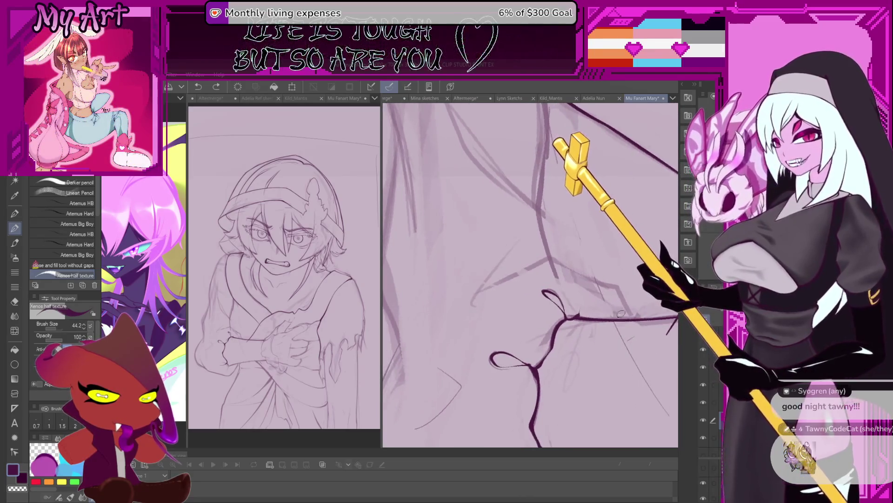
pyautogui.moveTo(593, 319); pyautogui.dragTo(618, 327)
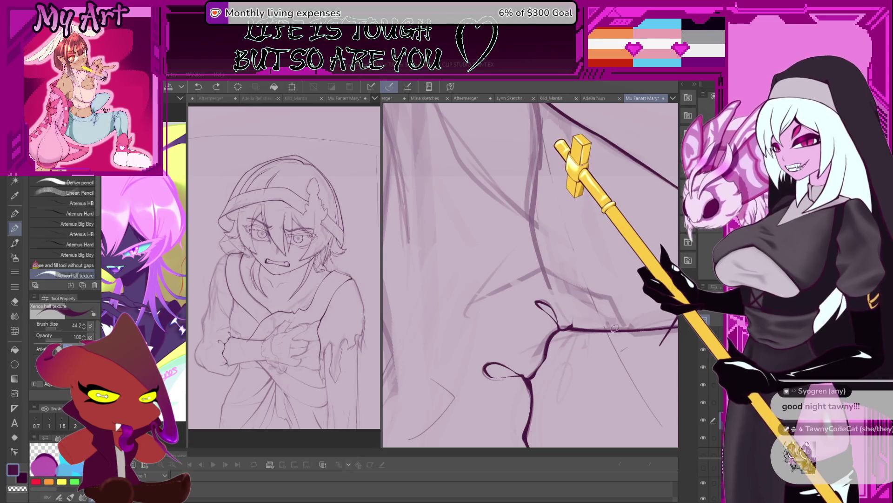
pyautogui.moveTo(550, 271); pyautogui.dragTo(565, 319)
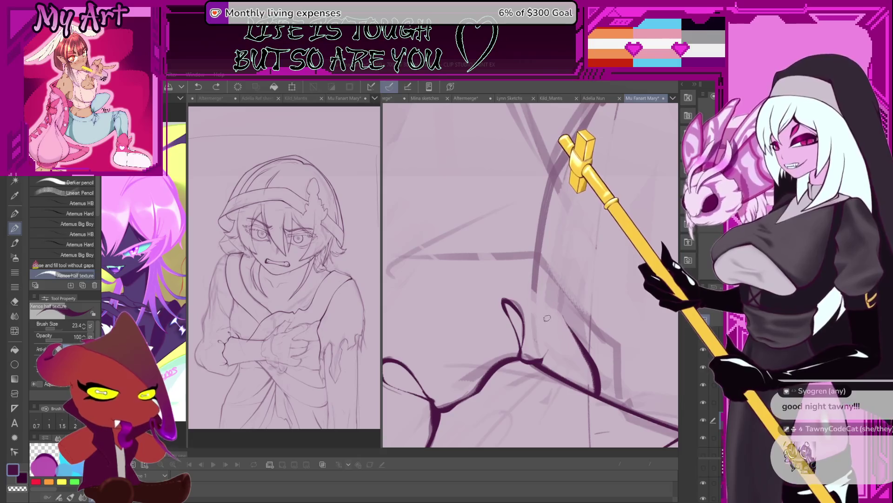
pyautogui.moveTo(557, 306); pyautogui.dragTo(573, 282)
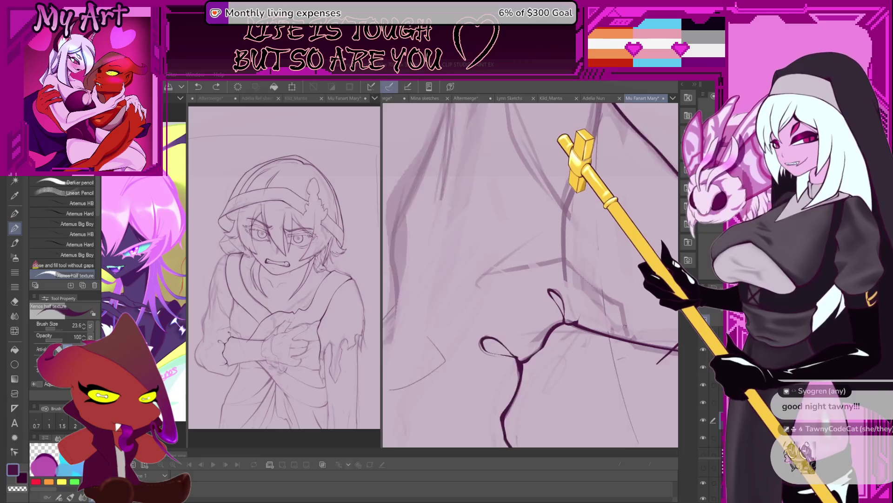
pyautogui.moveTo(625, 327); pyautogui.dragTo(635, 335)
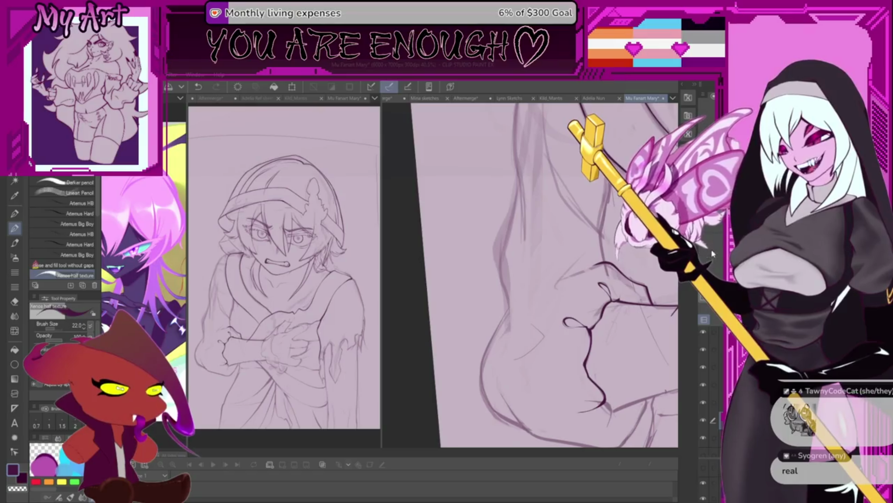
# Enlarge the brush to 47.5, ink a curved forearm line and undo it, keeping the knuckles
pyautogui.press(']')
pyautogui.press(']')
pyautogui.press(']')
pyautogui.moveTo(562, 240); pyautogui.dragTo(517, 363)
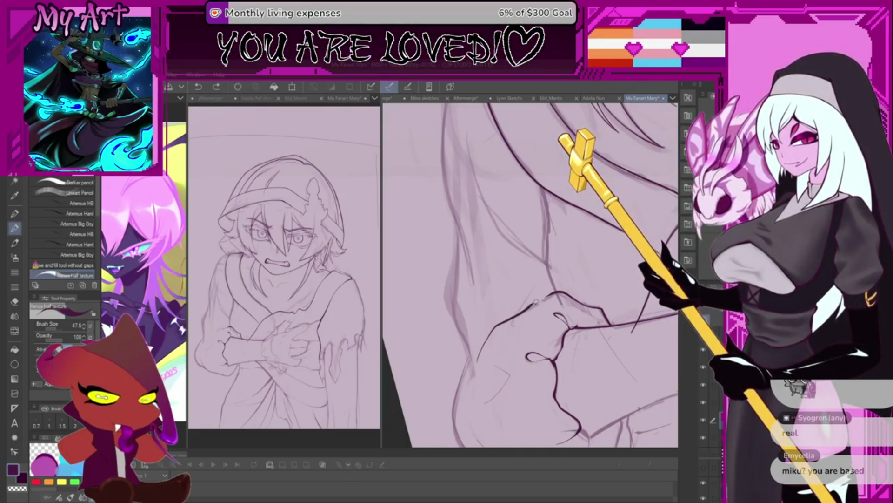
pyautogui.scroll(-3, 485, 333)
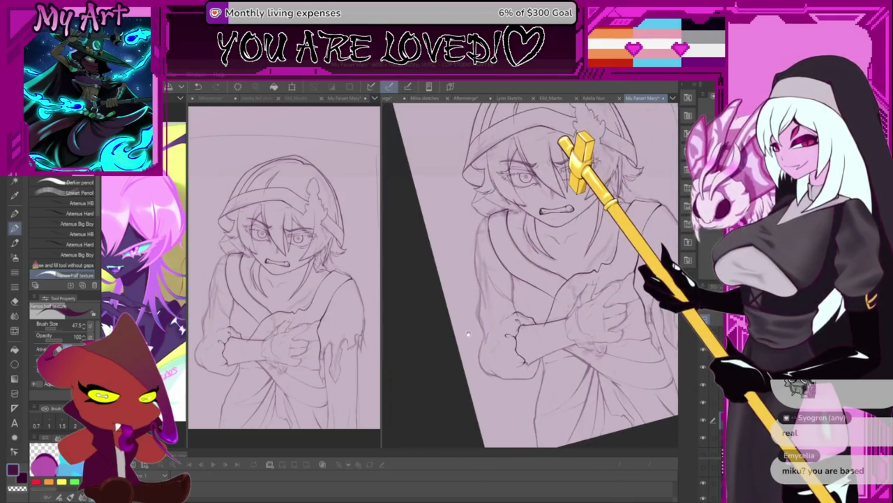
pyautogui.scroll(2, 486, 320)
pyautogui.scroll(2, 487, 321)
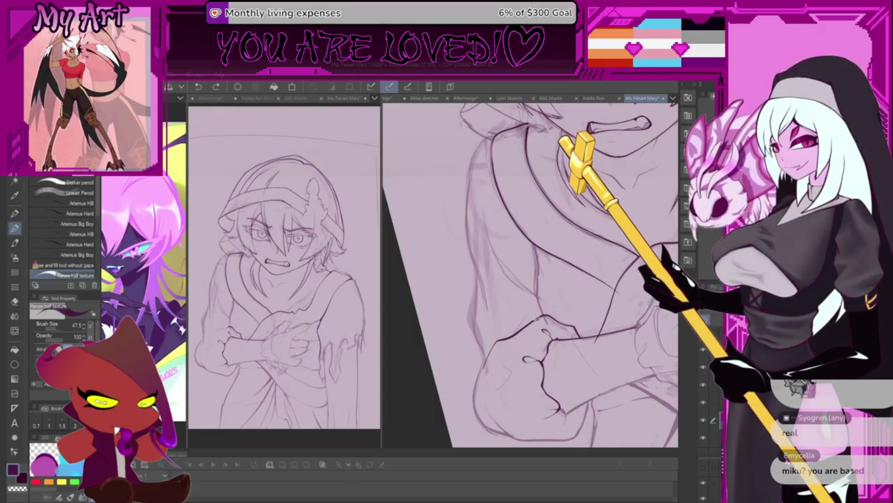
pyautogui.scroll(2, 525, 337)
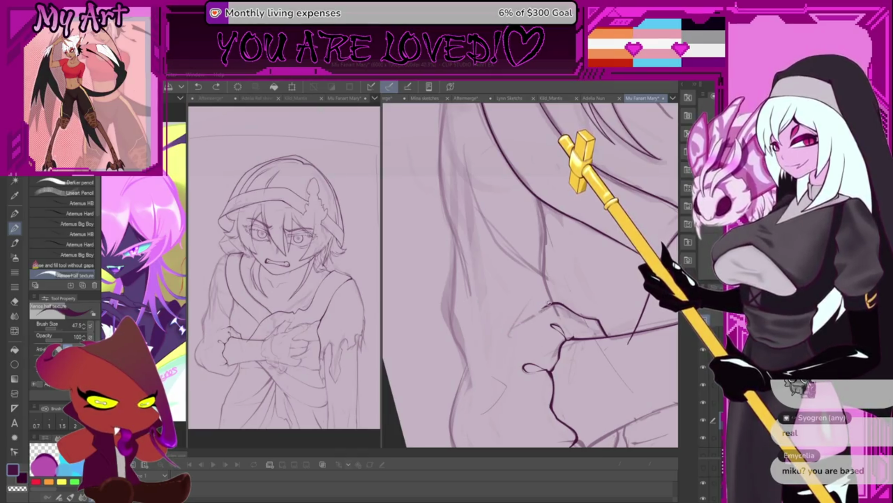
pyautogui.moveTo(544, 305); pyautogui.dragTo(477, 353)
pyautogui.hotkey('ctrl', 'z')
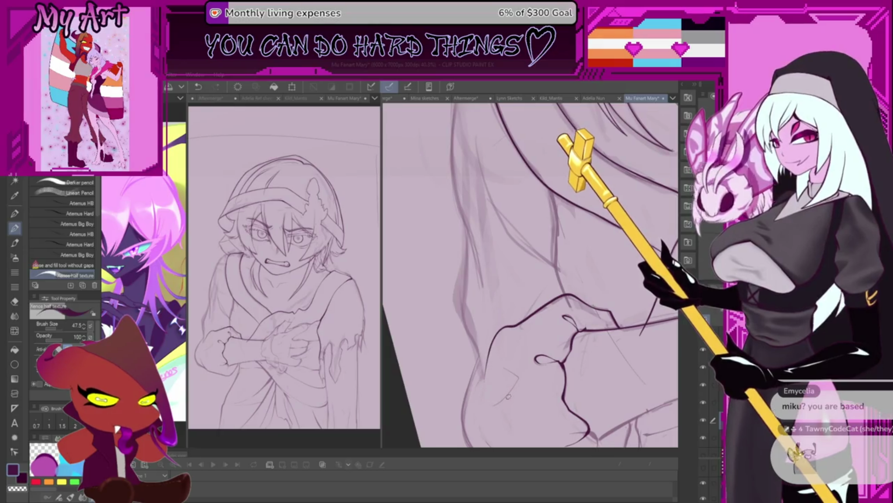
pyautogui.moveTo(489, 349); pyautogui.dragTo(509, 325)
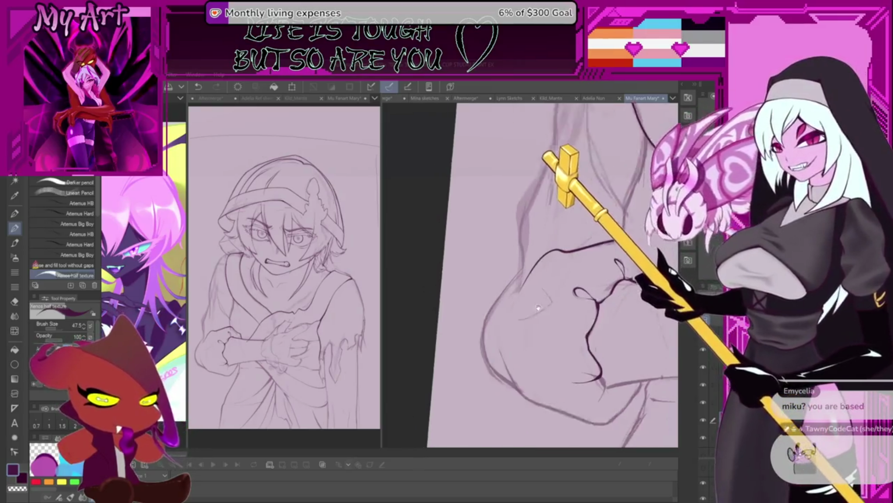
# Center the view over the hand while going over the fist outline in bold ink
pyautogui.moveTo(551, 300); pyautogui.dragTo(587, 266)
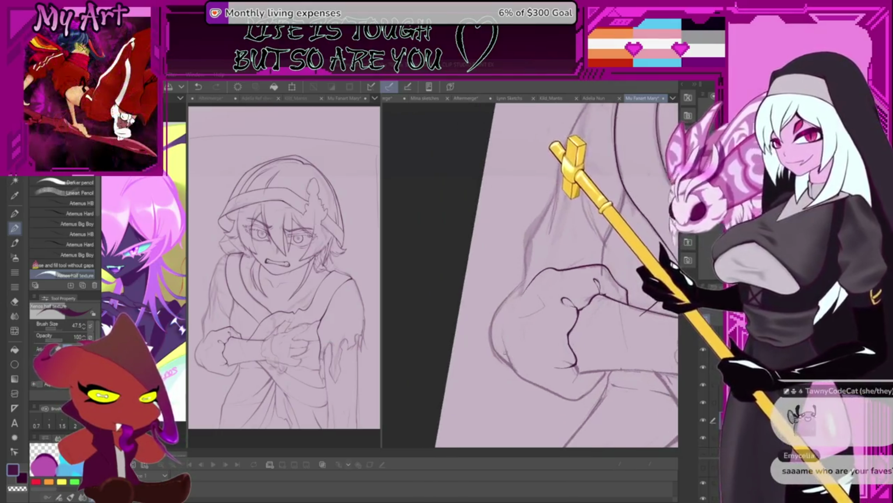
pyautogui.moveTo(510, 364); pyautogui.dragTo(467, 342)
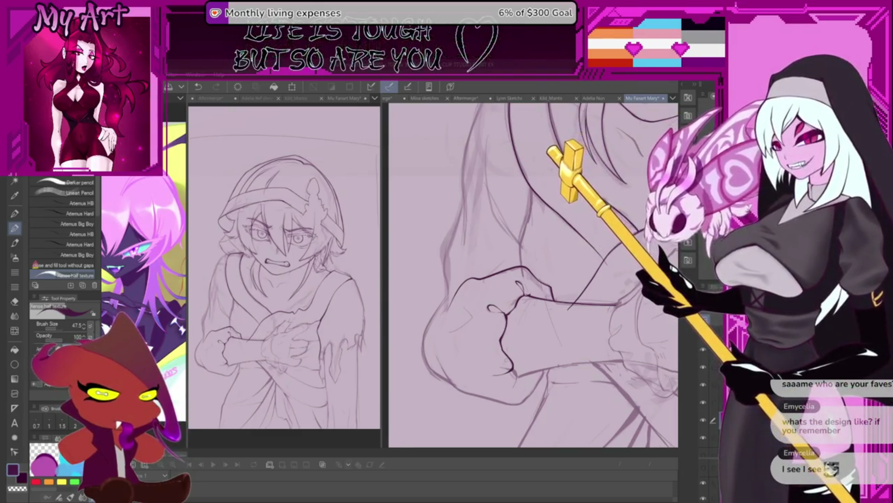
pyautogui.moveTo(475, 337)
pyautogui.mouseDown()
pyautogui.moveTo(499, 311)
pyautogui.moveTo(509, 343)
pyautogui.mouseUp()
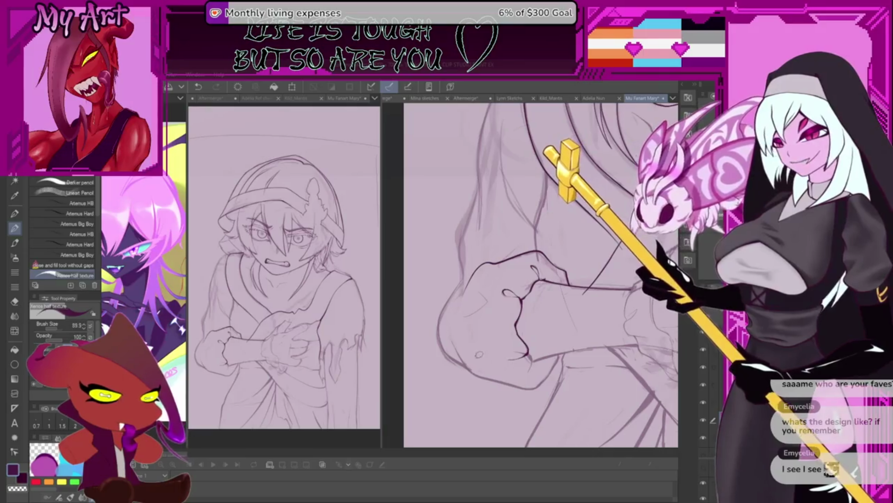
pyautogui.scroll(2, 501, 360)
pyautogui.moveTo(481, 331); pyautogui.dragTo(507, 358)
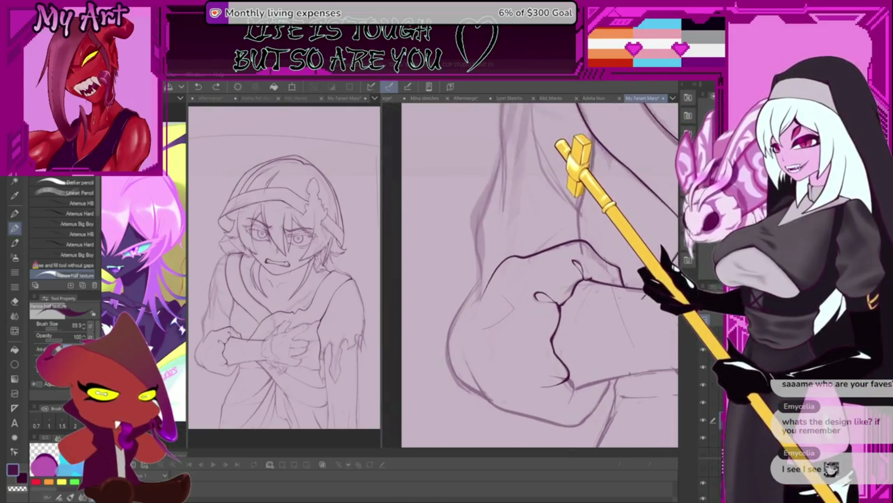
pyautogui.moveTo(507, 391); pyautogui.dragTo(513, 356)
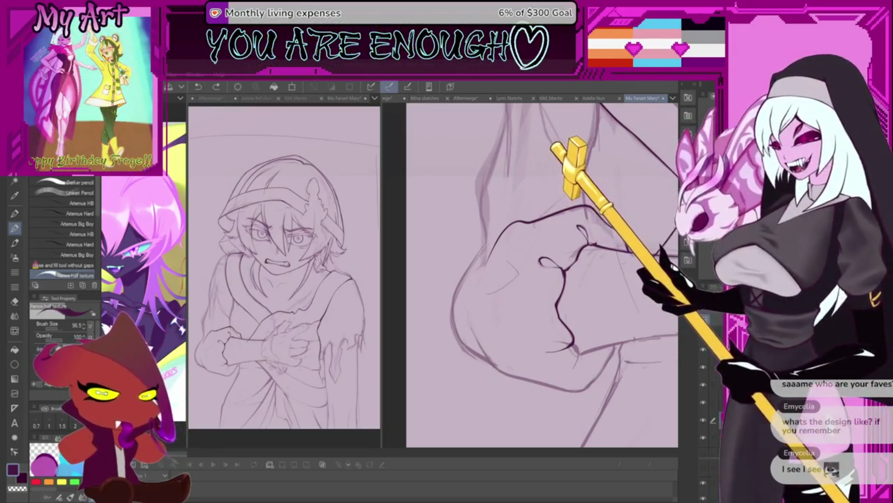
pyautogui.scroll(3, 598, 380)
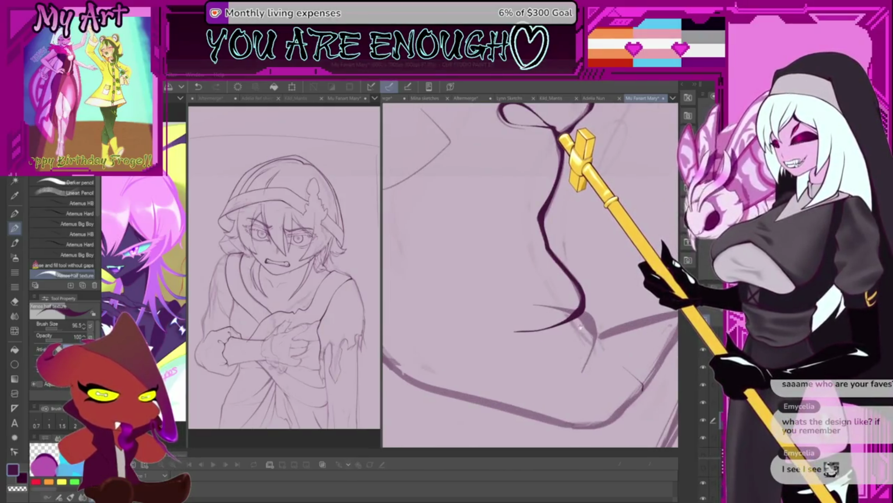
pyautogui.scroll(-1, 512, 289)
# Shrink the brush twice for finer lines and undo a thickened line extension
pyautogui.press('[')
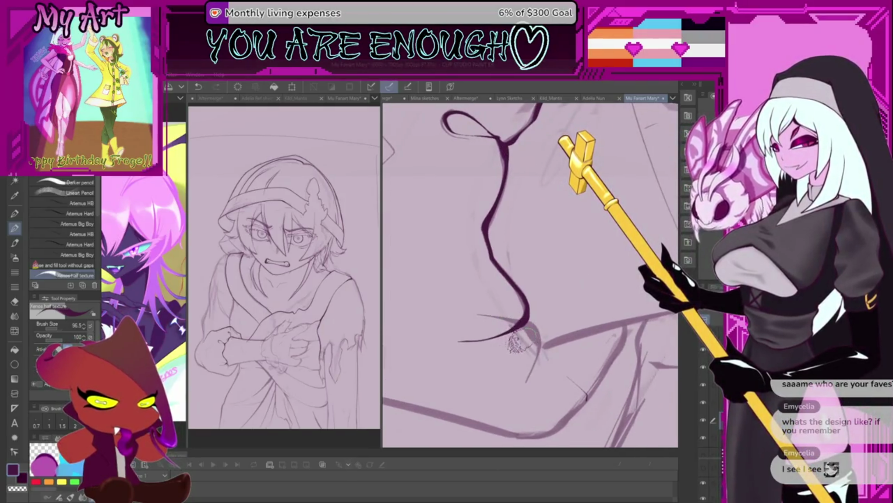
pyautogui.press('[')
pyautogui.scroll(2, 525, 324)
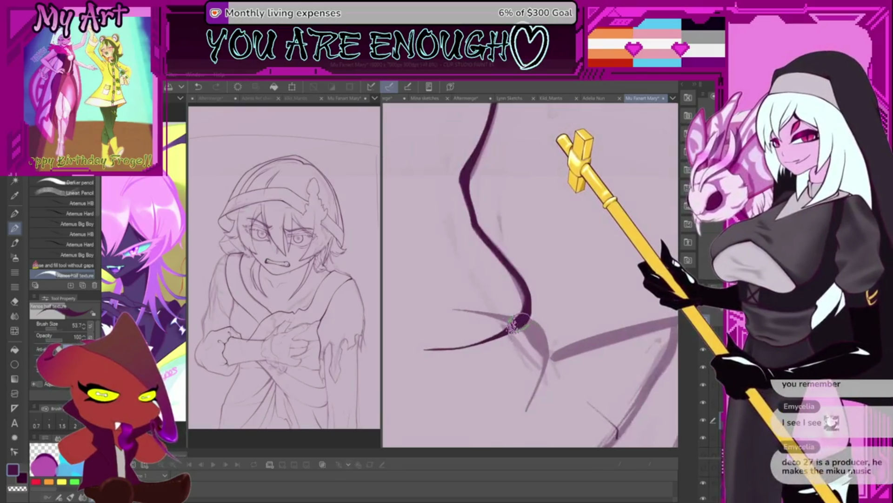
pyautogui.scroll(-1, 525, 326)
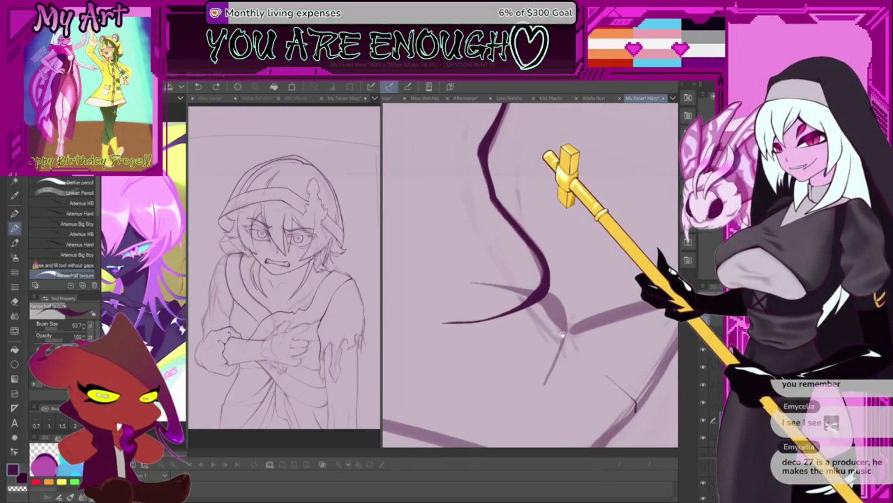
pyautogui.scroll(1, 563, 335)
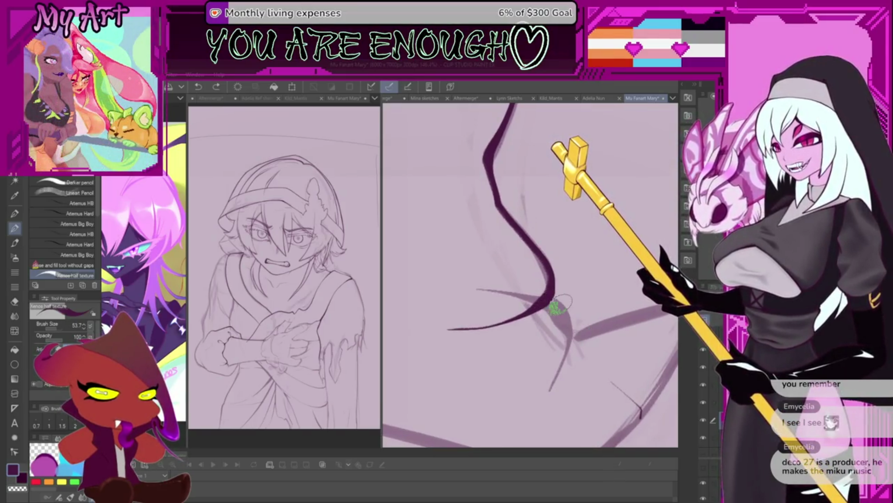
pyautogui.moveTo(559, 306); pyautogui.dragTo(563, 324)
pyautogui.hotkey('ctrl', 'z')
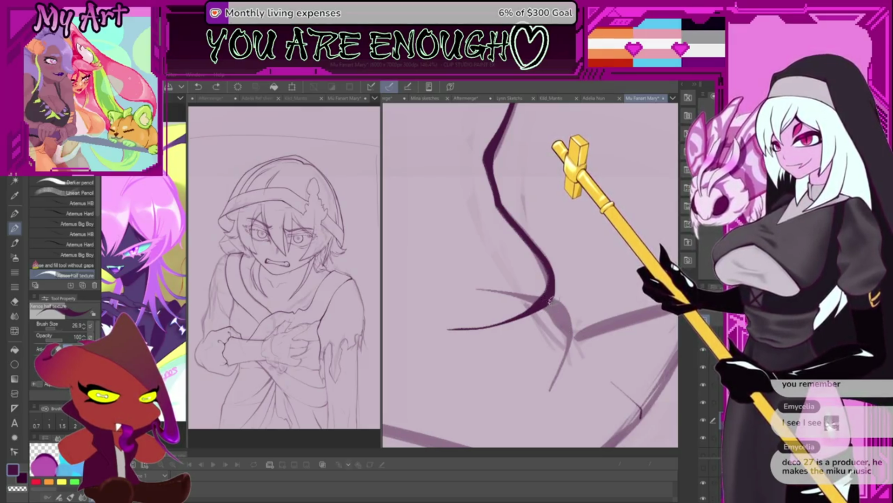
# Ink two dark strokes along the crossed sleeve folds
pyautogui.moveTo(555, 307); pyautogui.dragTo(541, 404)
pyautogui.moveTo(567, 340)
pyautogui.mouseDown()
pyautogui.moveTo(516, 328)
pyautogui.moveTo(489, 363)
pyautogui.mouseUp()
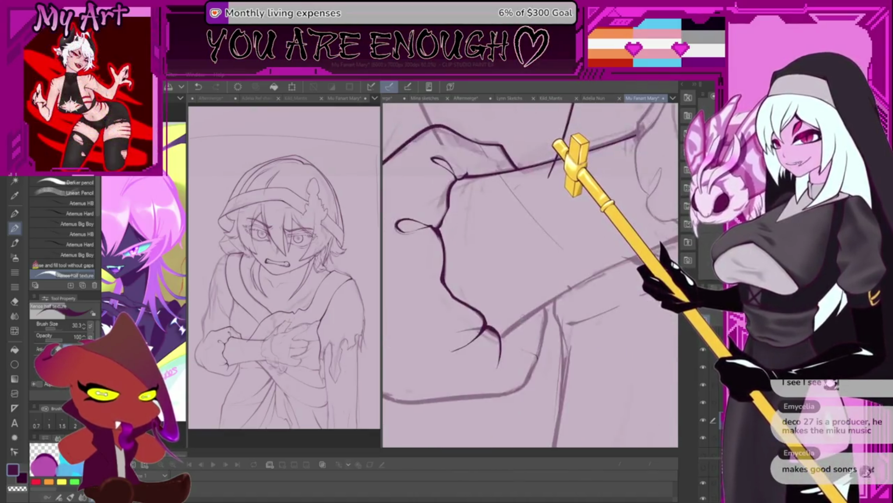
# Undo the last stroke and extend the arm's ink line down toward the elbow
pyautogui.moveTo(530, 273); pyautogui.dragTo(490, 300)
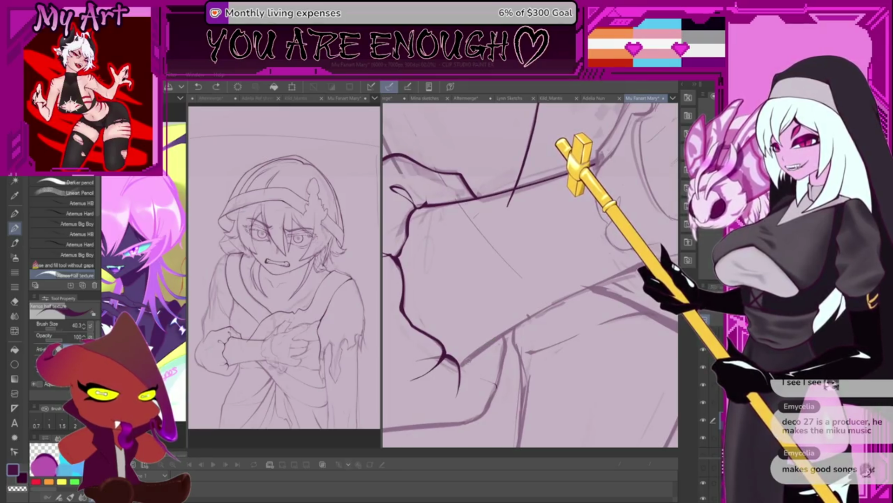
pyautogui.hotkey('ctrl', 'z')
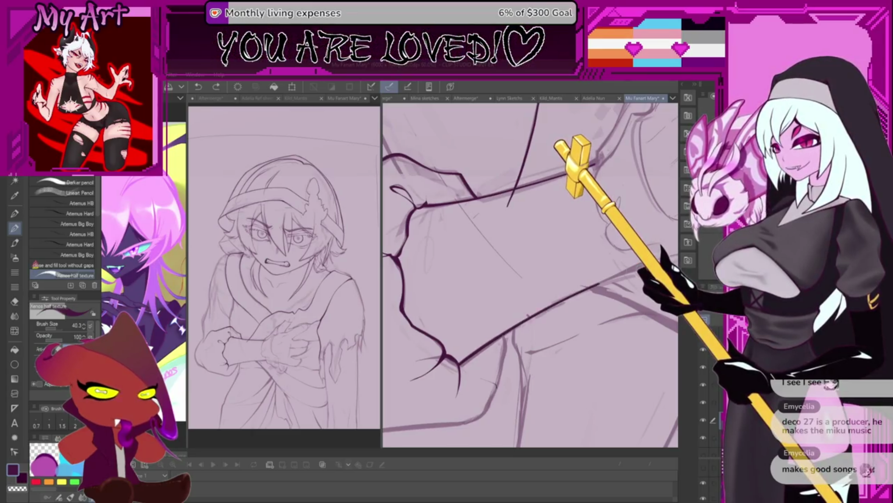
pyautogui.moveTo(591, 307); pyautogui.dragTo(534, 322)
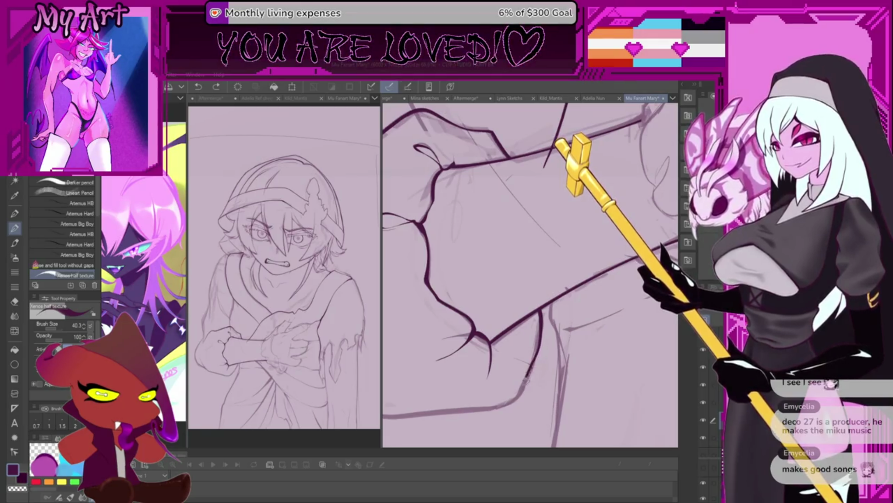
pyautogui.moveTo(539, 343)
pyautogui.mouseDown()
pyautogui.moveTo(520, 392)
pyautogui.moveTo(489, 411)
pyautogui.mouseUp()
pyautogui.moveTo(534, 378); pyautogui.dragTo(531, 366)
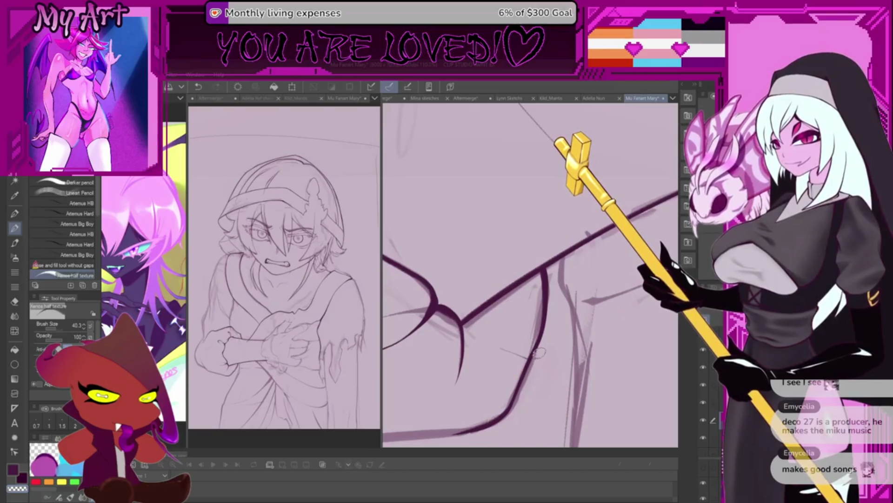
pyautogui.moveTo(514, 351)
pyautogui.mouseDown()
pyautogui.moveTo(457, 316)
pyautogui.moveTo(452, 380)
pyautogui.mouseUp()
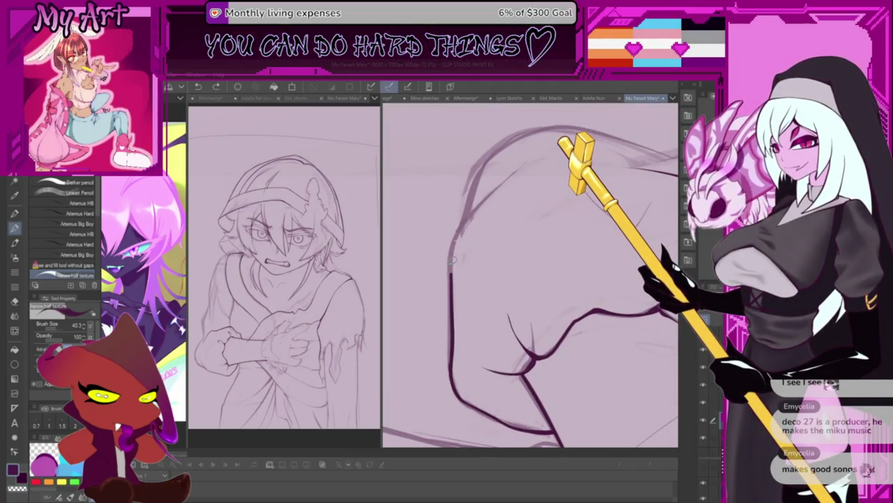
# Ink the arm's outer contour, then undo the attempted contour strokes
pyautogui.moveTo(513, 178); pyautogui.dragTo(461, 228)
pyautogui.moveTo(444, 370); pyautogui.dragTo(453, 386)
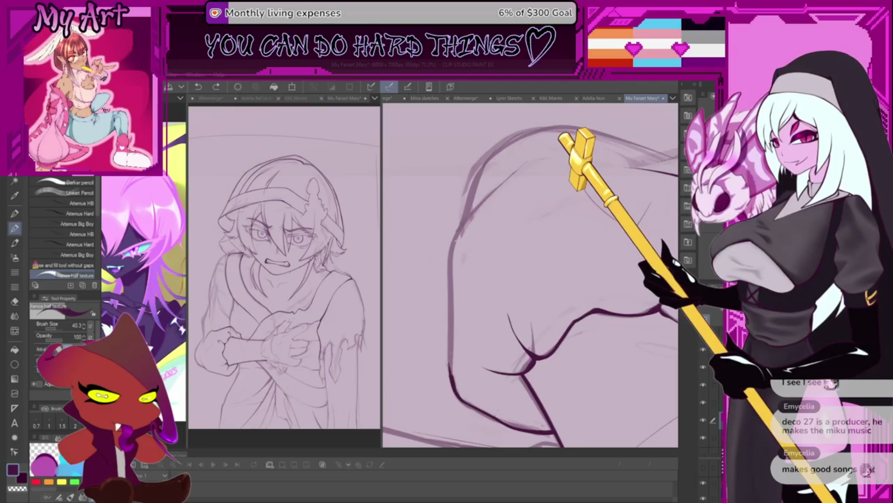
pyautogui.hotkey('ctrl', 'z')
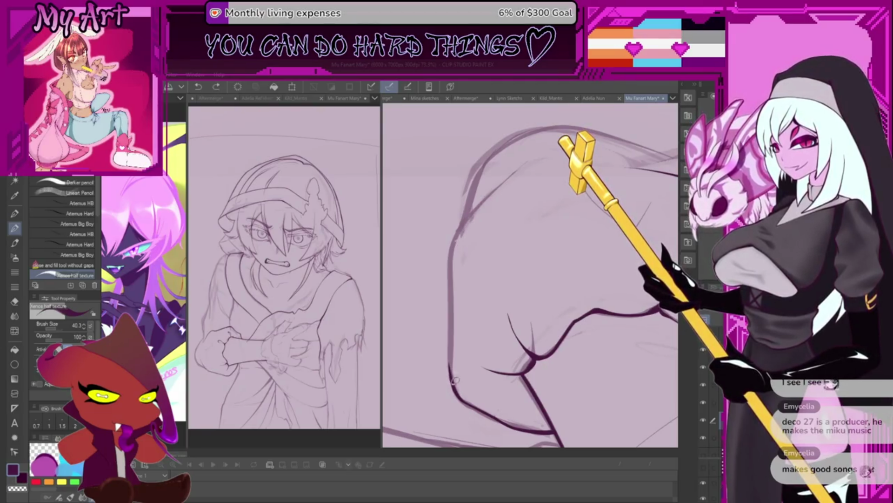
pyautogui.hotkey('ctrl', 'z')
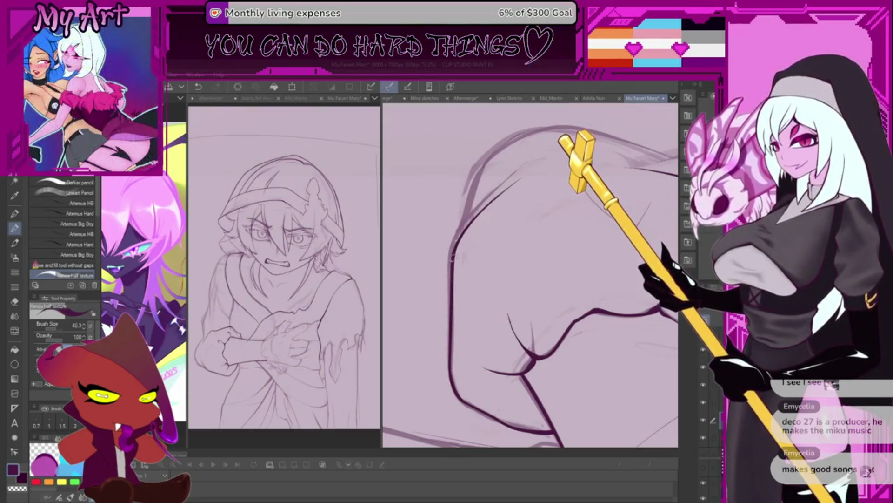
pyautogui.moveTo(452, 345); pyautogui.dragTo(500, 379)
pyautogui.hotkey('ctrl', 'z')
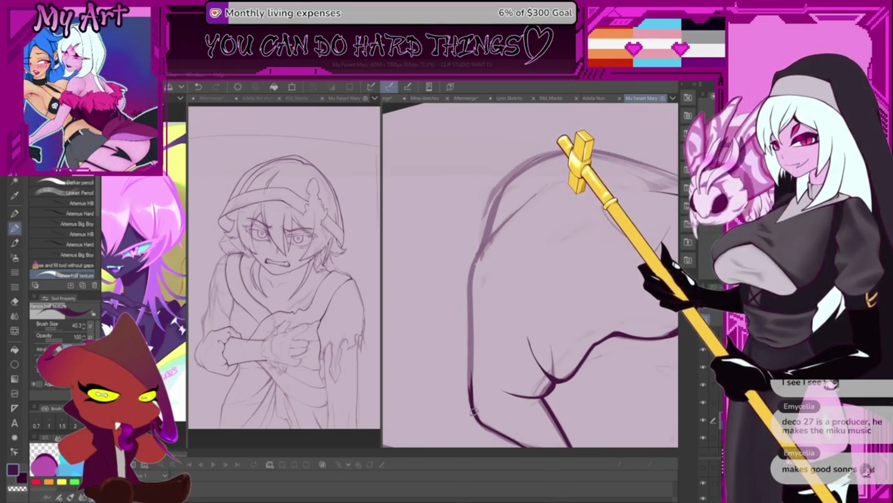
pyautogui.hotkey('ctrl', 'z')
# Redraw the outer contour, undo it again, and zoom out to see more of the arm
pyautogui.moveTo(475, 411); pyautogui.dragTo(470, 353)
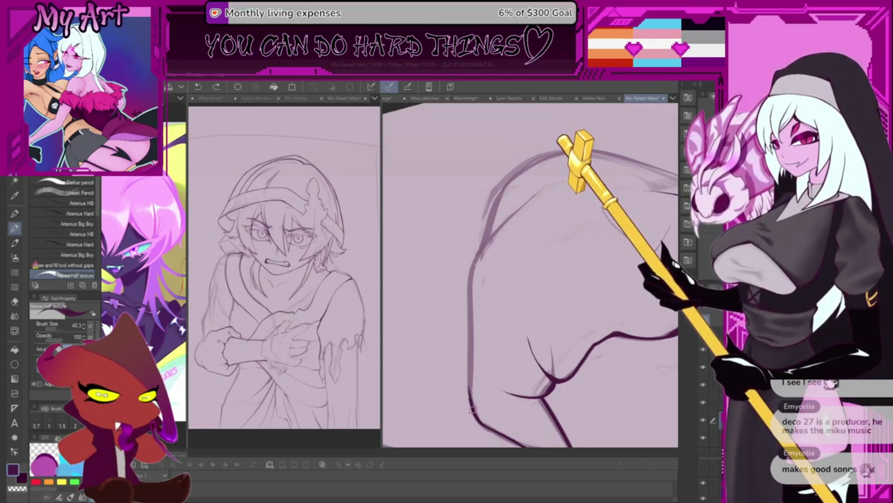
pyautogui.hotkey('ctrl', 'z')
pyautogui.moveTo(488, 265); pyautogui.dragTo(518, 384)
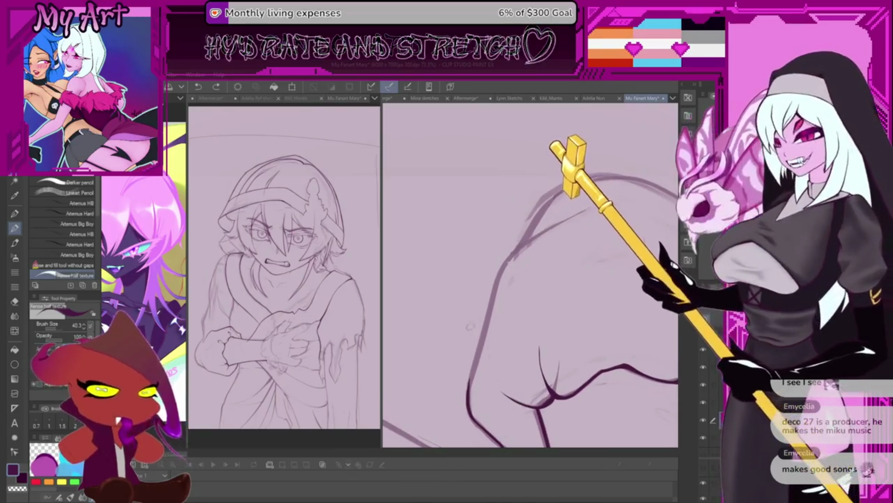
pyautogui.moveTo(518, 383)
pyautogui.mouseDown()
pyautogui.moveTo(481, 394)
pyautogui.moveTo(495, 322)
pyautogui.mouseUp()
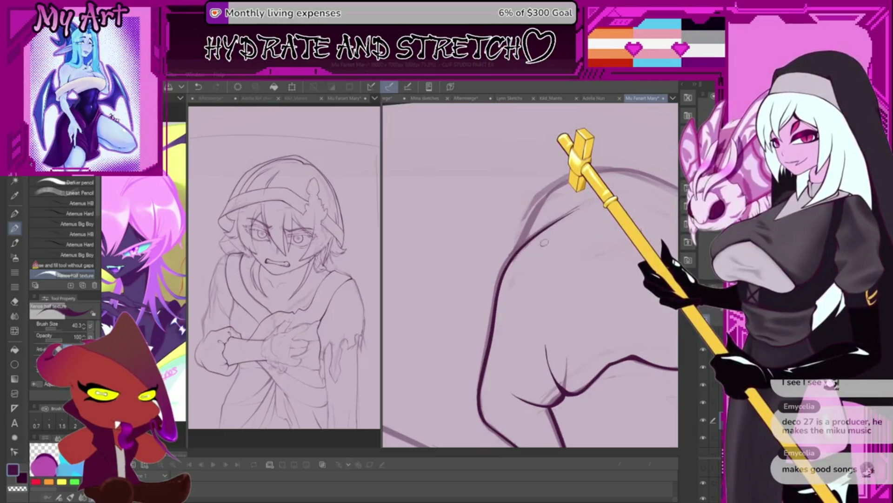
pyautogui.moveTo(544, 242)
pyautogui.mouseDown()
pyautogui.moveTo(575, 210)
pyautogui.moveTo(559, 230)
pyautogui.mouseUp()
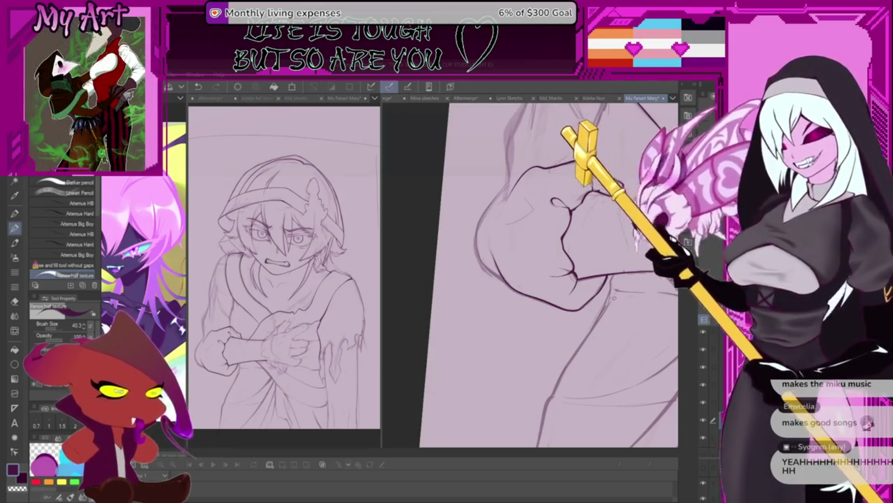
pyautogui.hotkey('ctrl', '-')
pyautogui.hotkey('ctrl', '-')
pyautogui.hotkey('ctrl', '+')
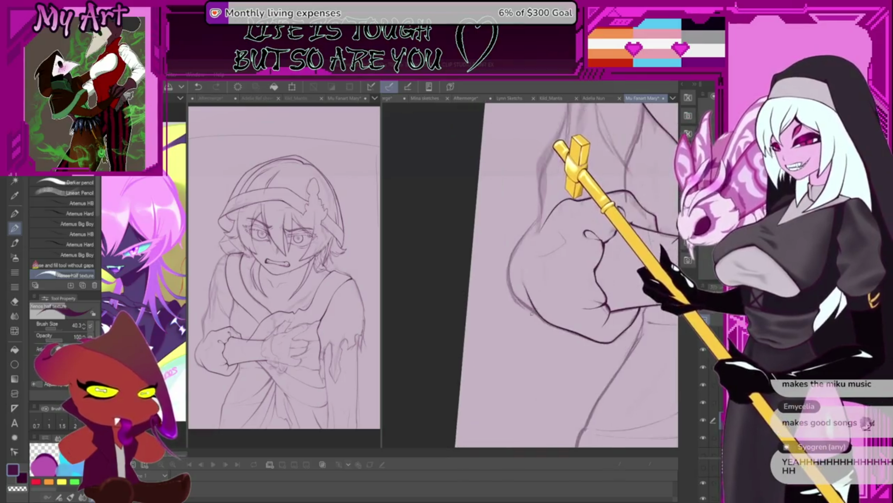
pyautogui.hotkey('ctrl', '+')
pyautogui.scroll(-2, 586, 279)
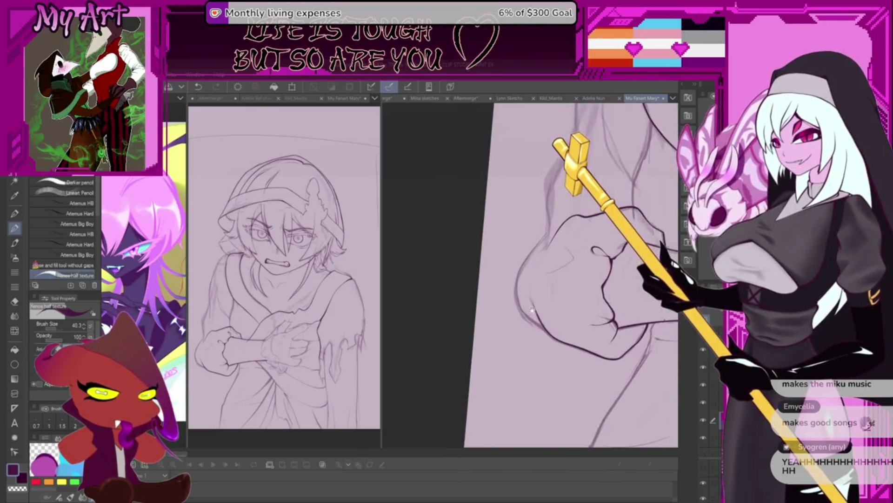
pyautogui.moveTo(535, 342); pyautogui.dragTo(553, 378)
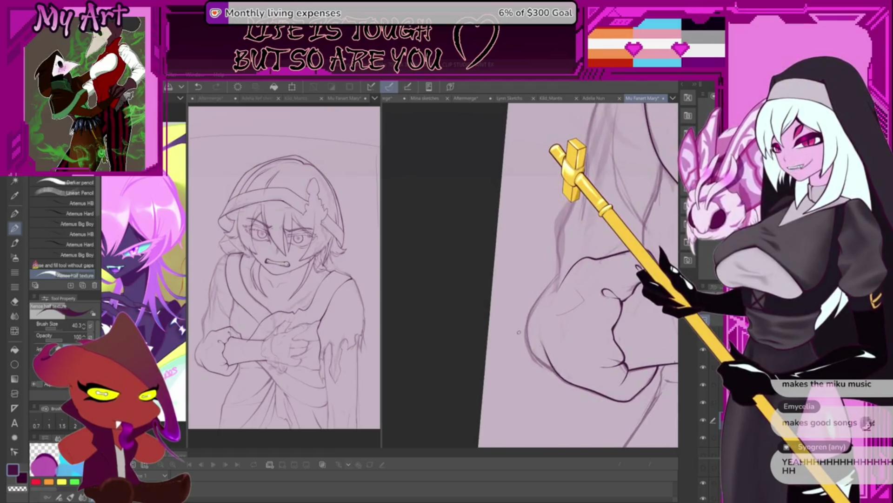
pyautogui.moveTo(519, 332)
pyautogui.mouseDown()
pyautogui.moveTo(501, 376)
pyautogui.moveTo(507, 364)
pyautogui.mouseUp()
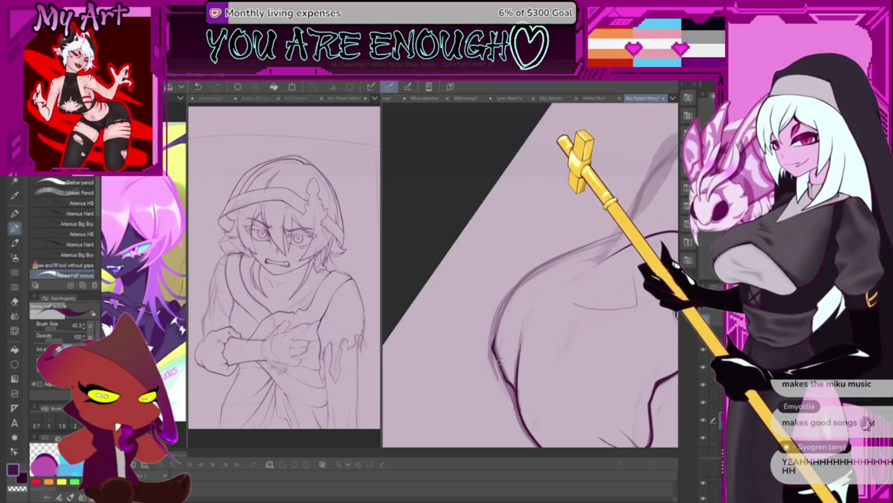
pyautogui.moveTo(484, 316)
pyautogui.mouseDown()
pyautogui.moveTo(474, 349)
pyautogui.moveTo(480, 328)
pyautogui.mouseUp()
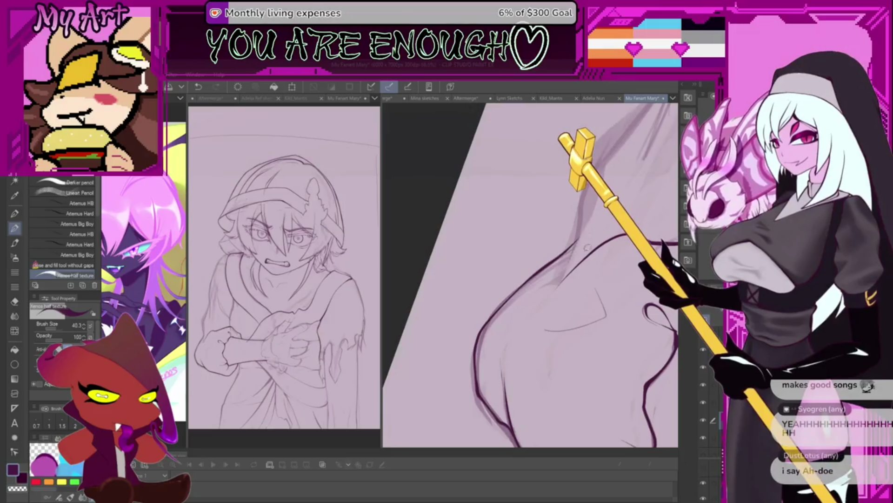
pyautogui.moveTo(534, 276)
pyautogui.mouseDown()
pyautogui.moveTo(595, 253)
pyautogui.moveTo(564, 279)
pyautogui.mouseUp()
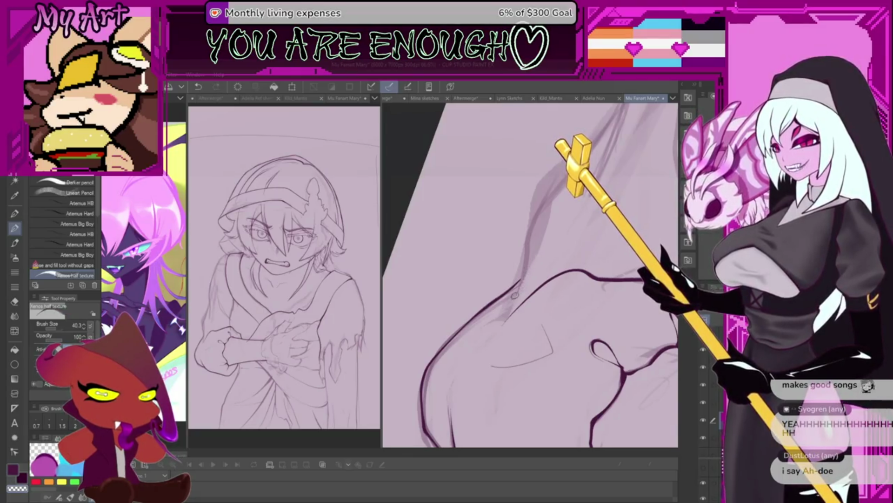
pyautogui.moveTo(515, 295)
pyautogui.mouseDown()
pyautogui.moveTo(513, 287)
pyautogui.moveTo(487, 365)
pyautogui.mouseUp()
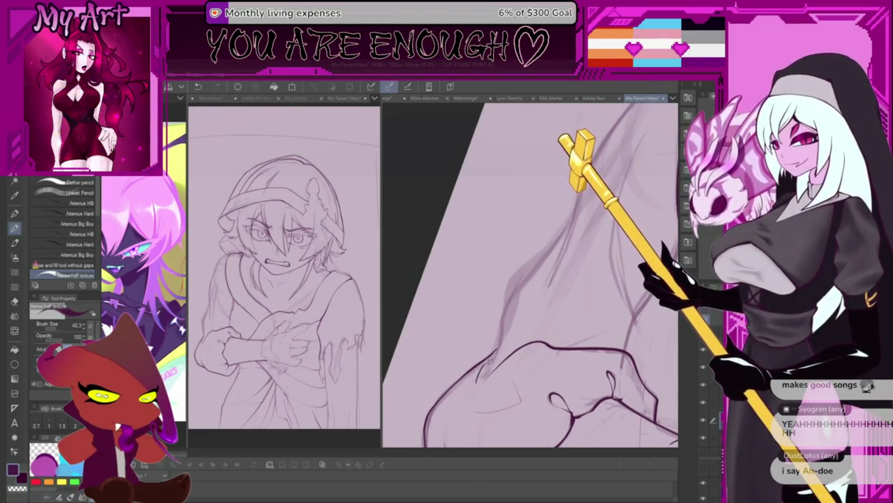
pyautogui.moveTo(490, 359)
pyautogui.mouseDown()
pyautogui.moveTo(477, 346)
pyautogui.moveTo(483, 336)
pyautogui.mouseUp()
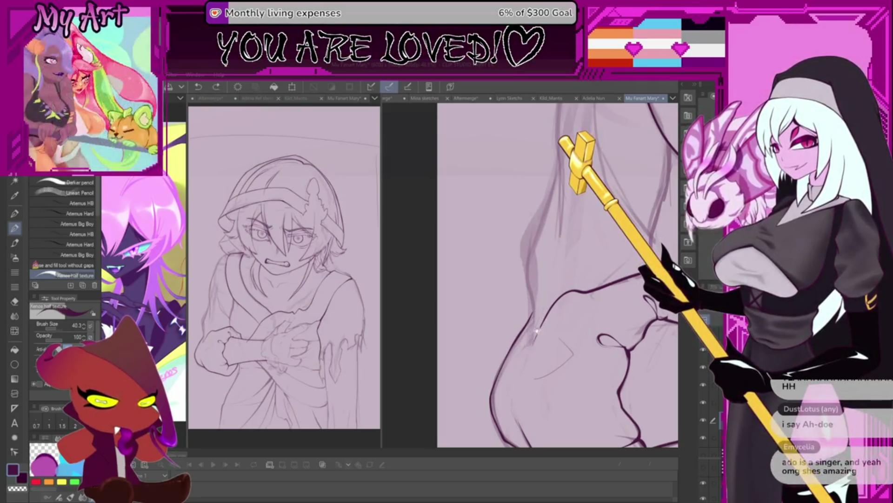
pyautogui.moveTo(552, 295); pyautogui.dragTo(524, 347)
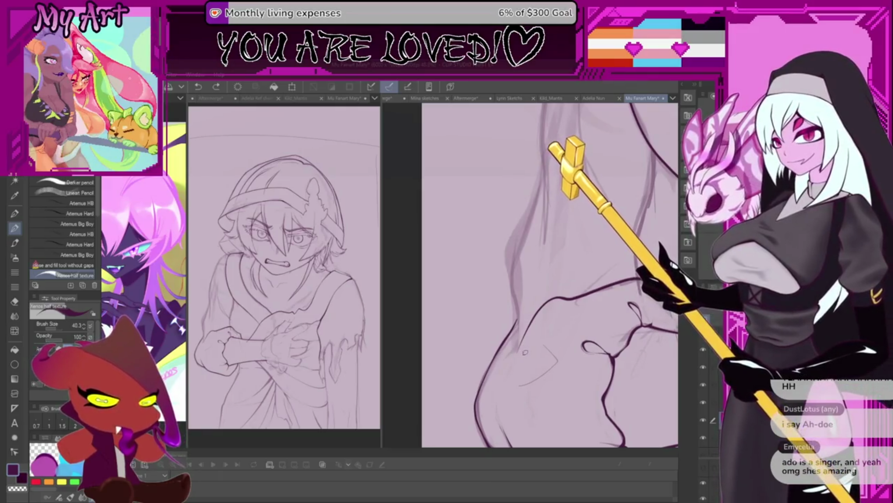
pyautogui.scroll(2, 546, 306)
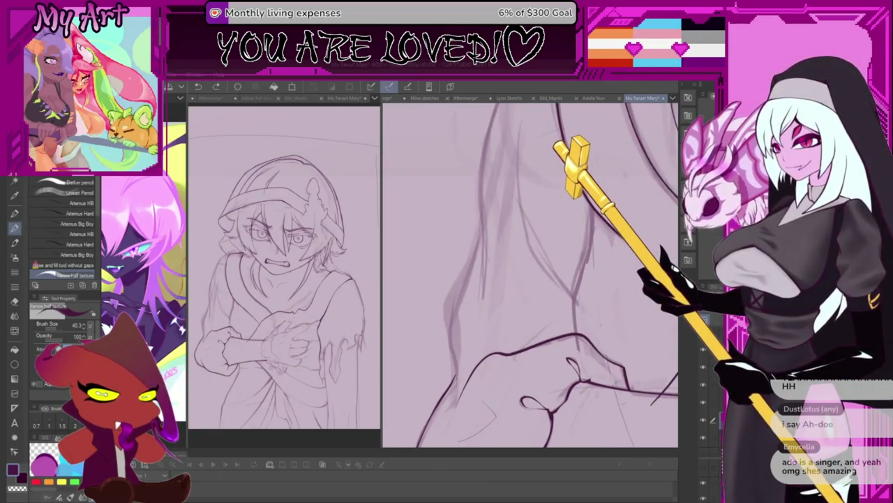
pyautogui.scroll(-3, 550, 371)
pyautogui.moveTo(553, 370); pyautogui.dragTo(539, 359)
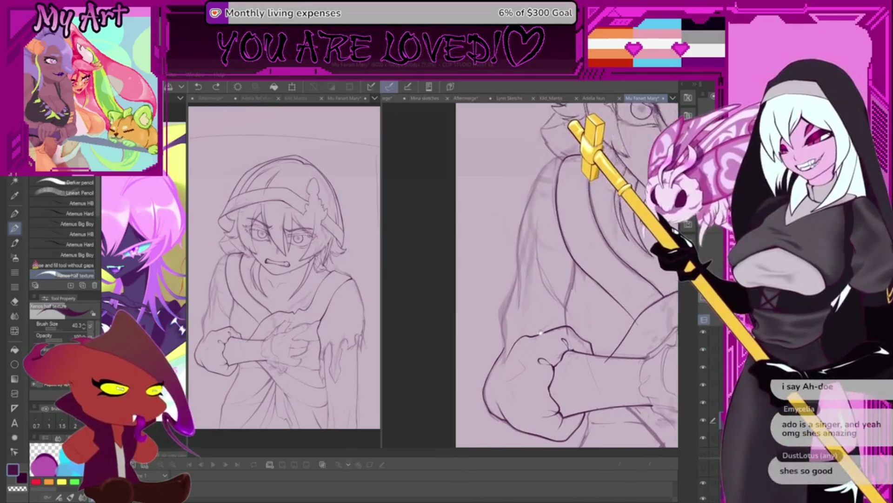
pyautogui.moveTo(516, 315); pyautogui.dragTo(552, 356)
pyautogui.scroll(3, 551, 315)
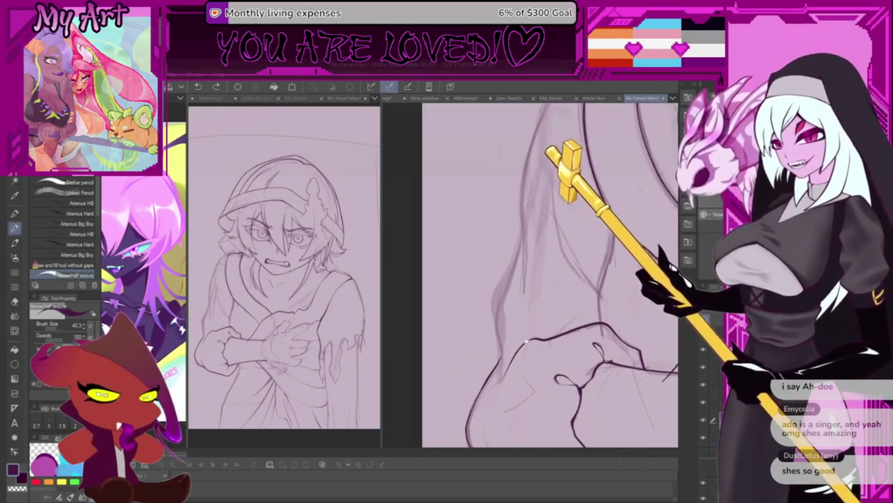
pyautogui.scroll(1, 531, 280)
pyautogui.scroll(1, 531, 280)
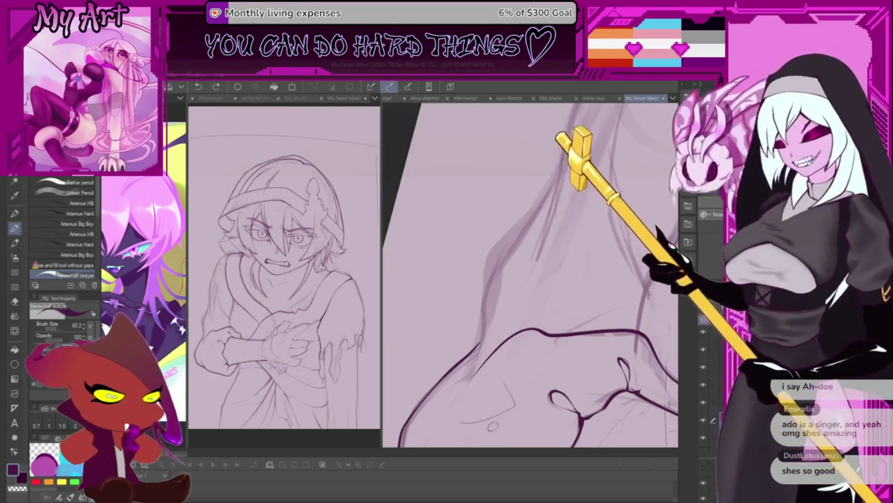
pyautogui.scroll(1, 535, 377)
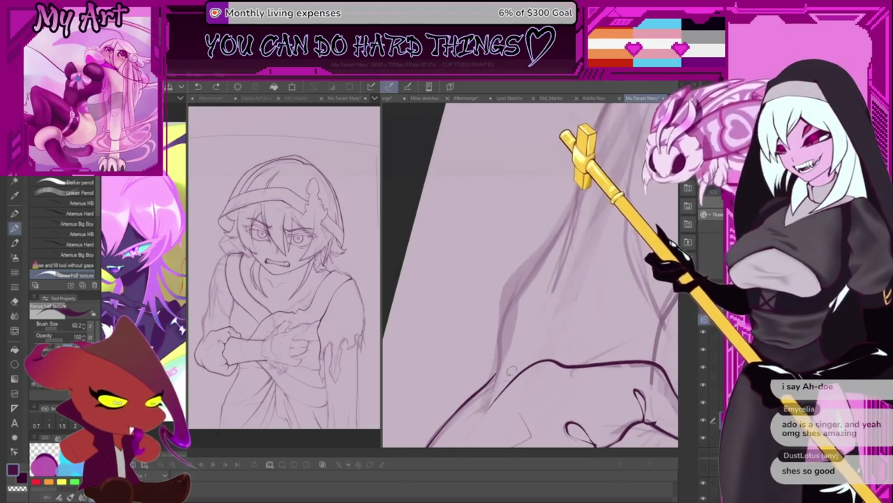
pyautogui.scroll(1, 495, 342)
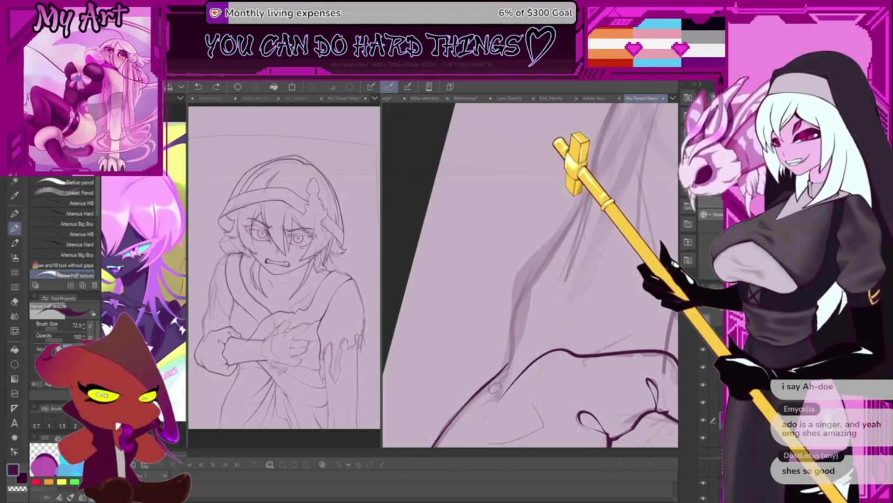
pyautogui.scroll(1, 495, 341)
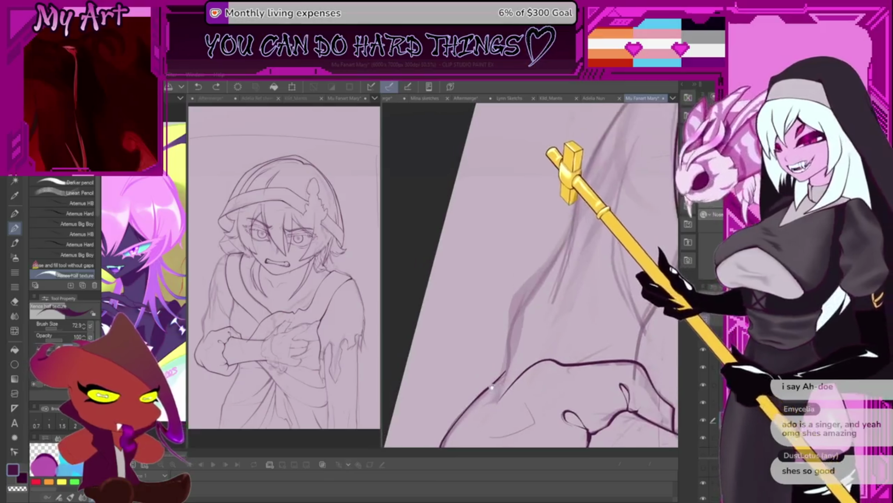
pyautogui.scroll(-1, 493, 395)
pyautogui.moveTo(496, 381); pyautogui.dragTo(490, 397)
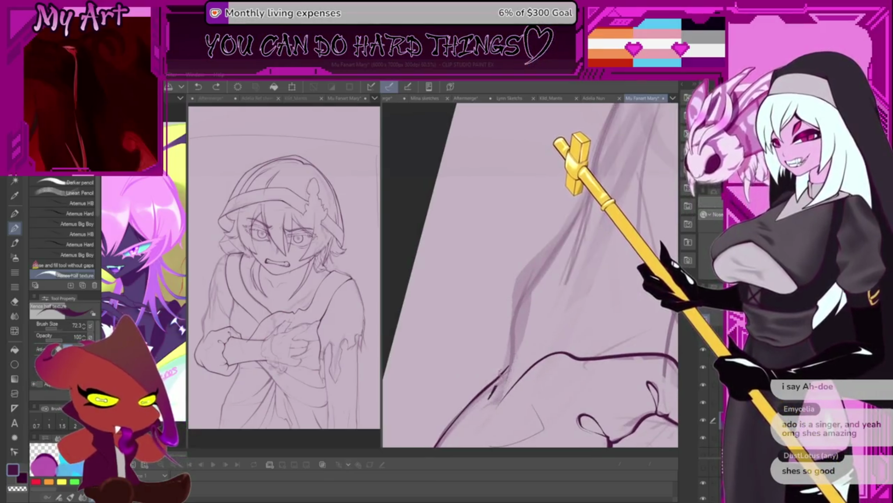
pyautogui.hotkey('ctrl', 'z')
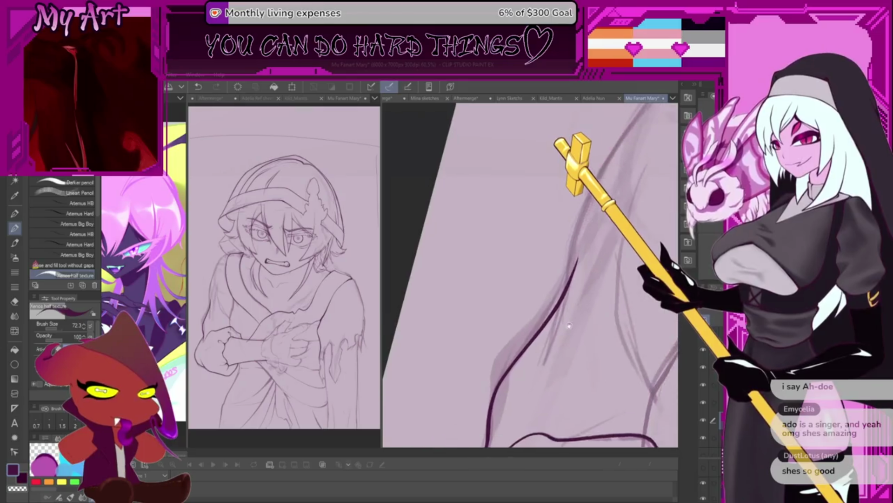
# Rotate the canvas to a comfortable angle and thin the pen to size 50
pyautogui.moveTo(565, 246)
pyautogui.mouseDown()
pyautogui.moveTo(531, 294)
pyautogui.moveTo(550, 328)
pyautogui.mouseUp()
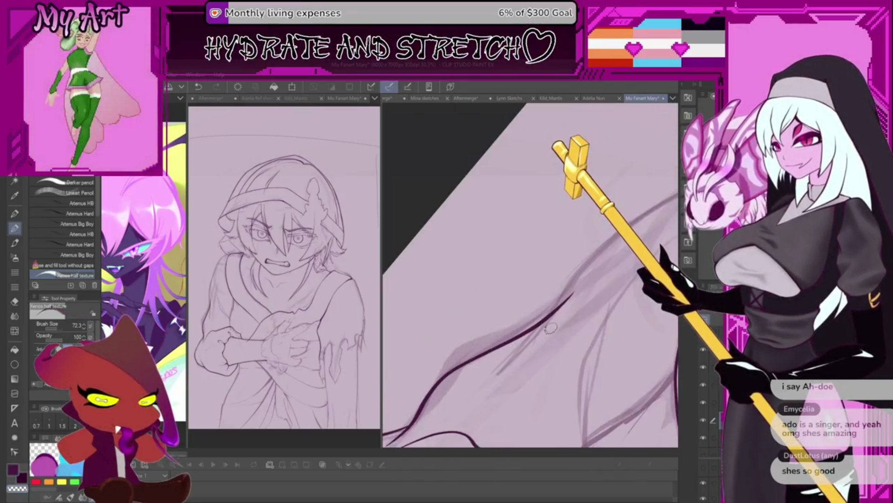
pyautogui.press('[')
pyautogui.press('[')
pyautogui.press('[')
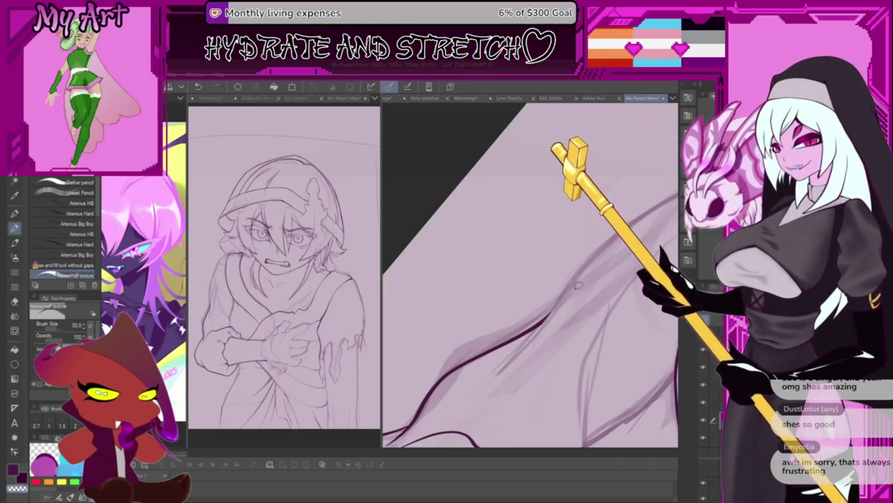
pyautogui.moveTo(546, 362)
pyautogui.mouseDown()
pyautogui.moveTo(541, 335)
pyautogui.moveTo(552, 347)
pyautogui.moveTo(553, 339)
pyautogui.mouseUp()
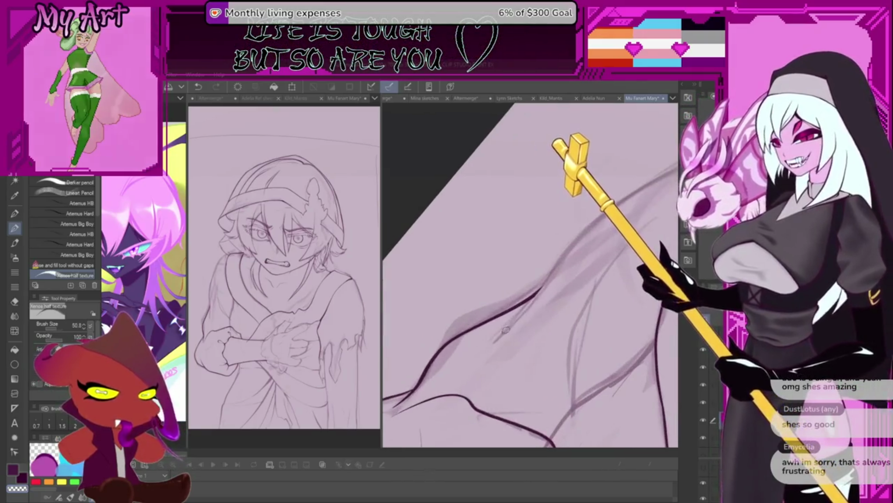
pyautogui.moveTo(553, 339); pyautogui.dragTo(507, 330)
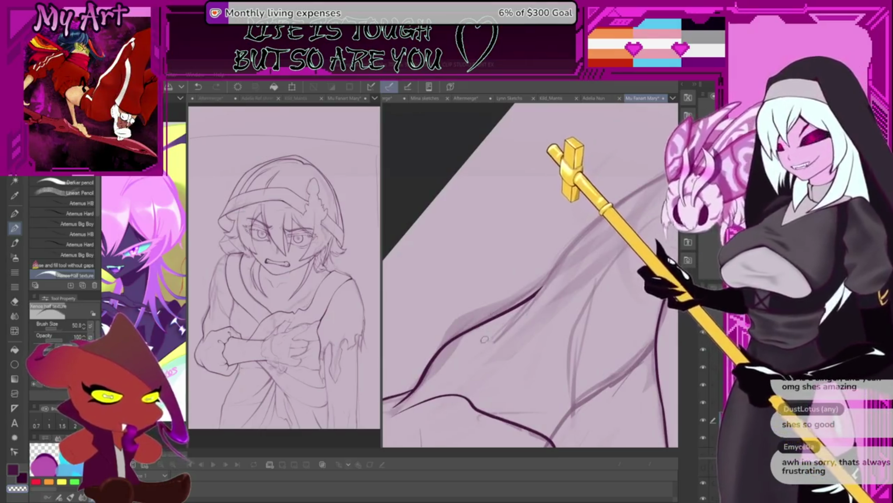
# Ink a short line along the sleeve edge, undoing a stray mark
pyautogui.moveTo(489, 346); pyautogui.dragTo(510, 329)
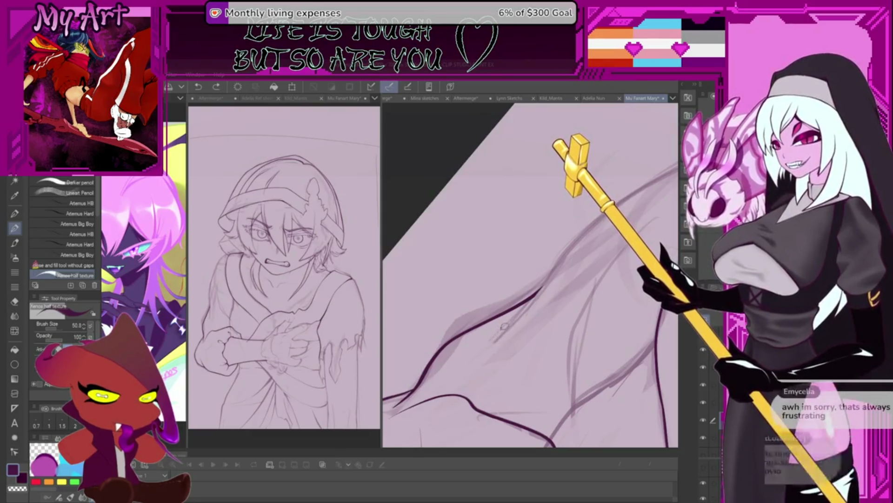
pyautogui.moveTo(495, 343)
pyautogui.mouseDown()
pyautogui.moveTo(505, 334)
pyautogui.moveTo(479, 363)
pyautogui.mouseUp()
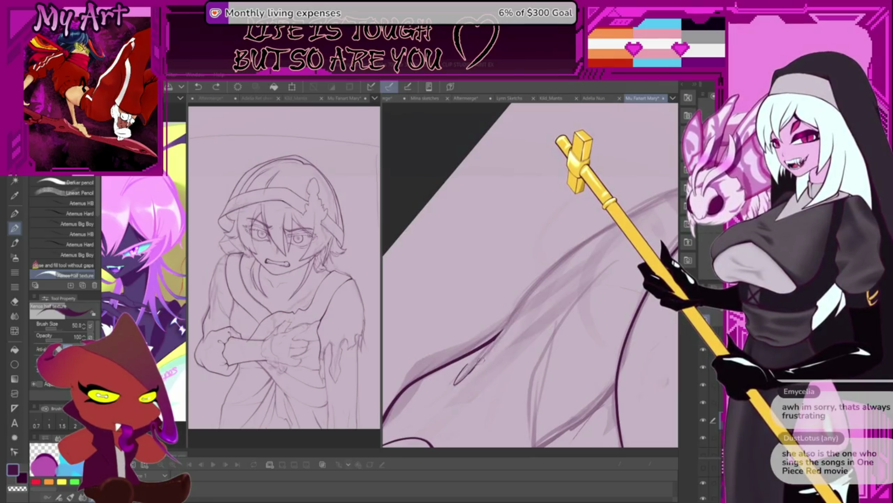
pyautogui.hotkey('ctrl', 'z')
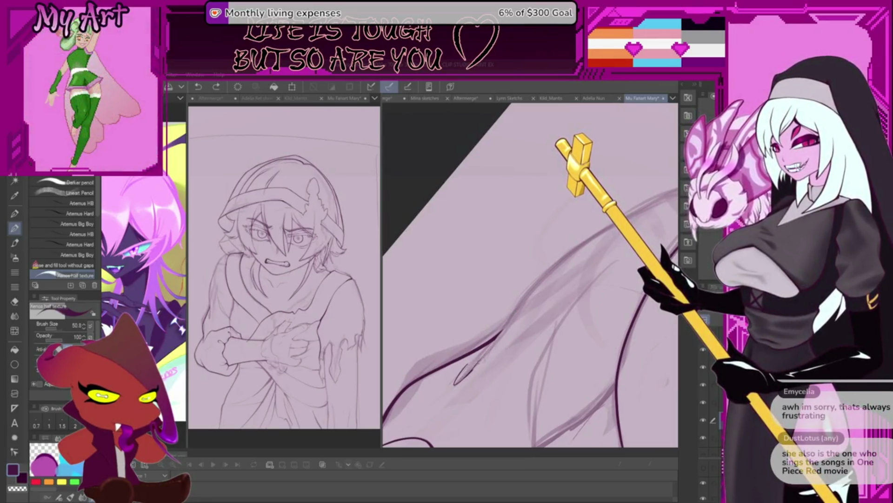
pyautogui.moveTo(531, 300)
pyautogui.mouseDown()
pyautogui.moveTo(574, 269)
pyautogui.moveTo(549, 266)
pyautogui.mouseUp()
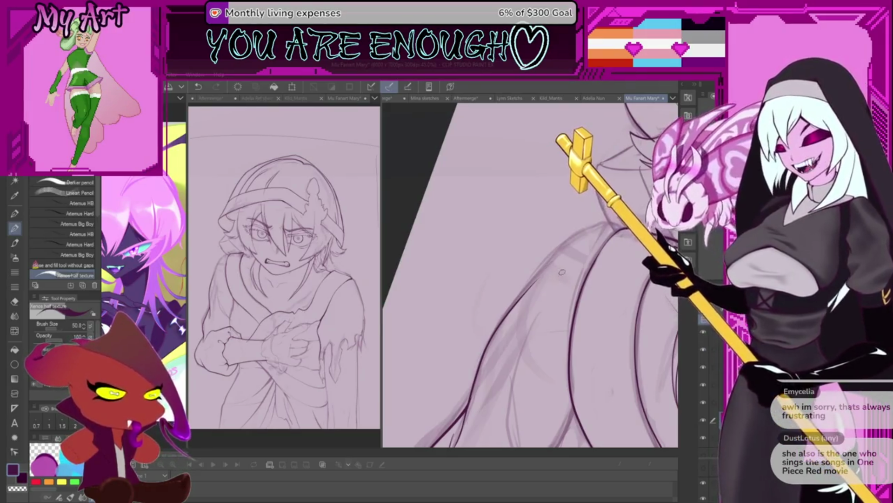
# Reframe the sleeve and ink a long line running up the torso beside the arm
pyautogui.moveTo(510, 295); pyautogui.dragTo(495, 345)
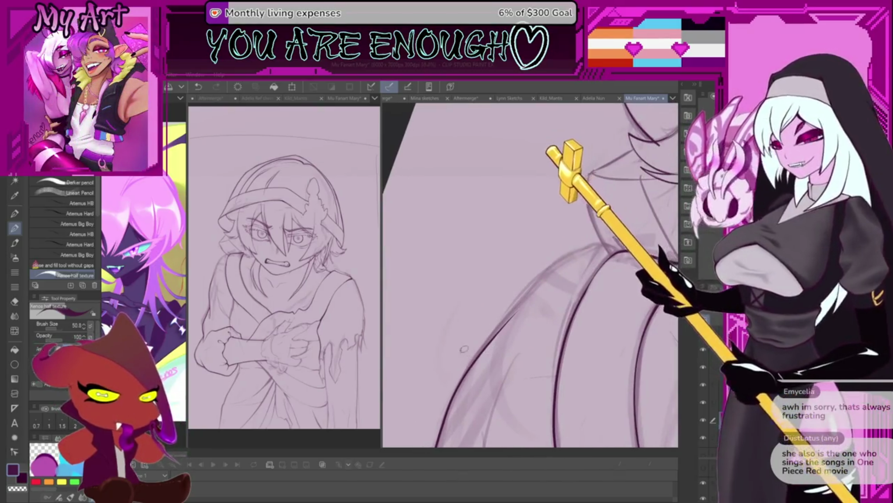
pyautogui.moveTo(470, 343)
pyautogui.mouseDown()
pyautogui.moveTo(483, 306)
pyautogui.moveTo(590, 248)
pyautogui.mouseUp()
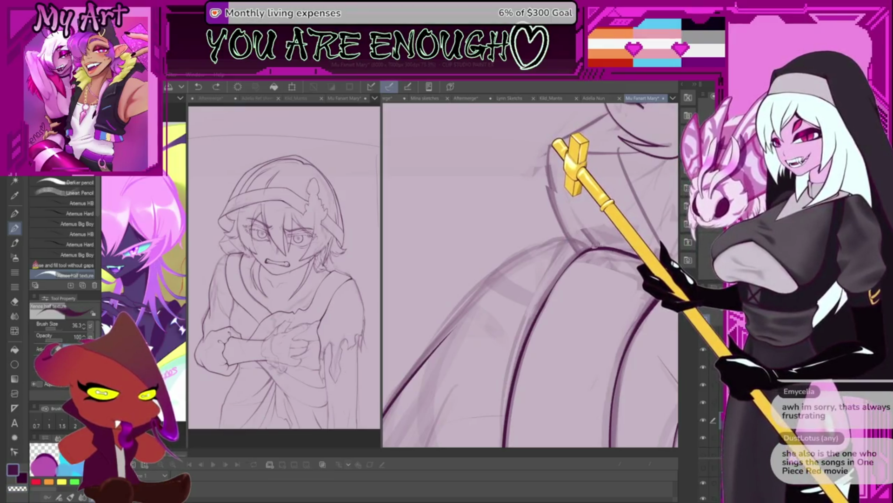
pyautogui.moveTo(595, 244)
pyautogui.mouseDown()
pyautogui.moveTo(601, 225)
pyautogui.moveTo(516, 288)
pyautogui.mouseUp()
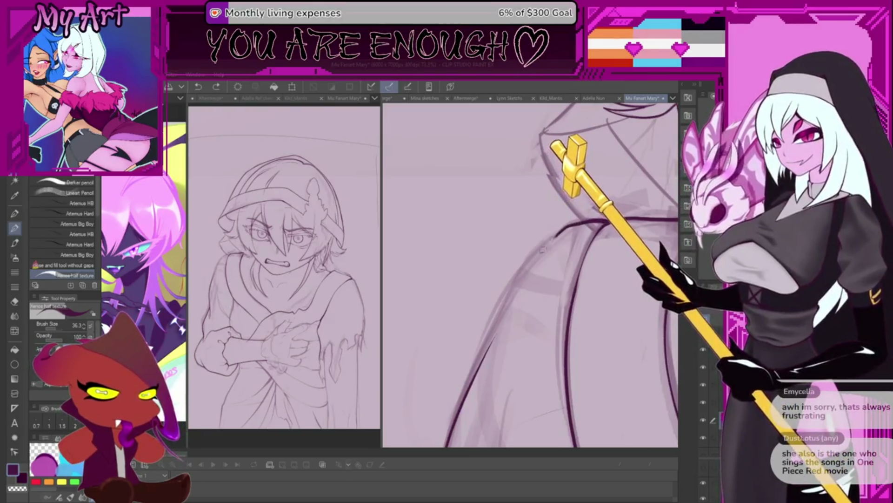
pyautogui.scroll(-1, 530, 279)
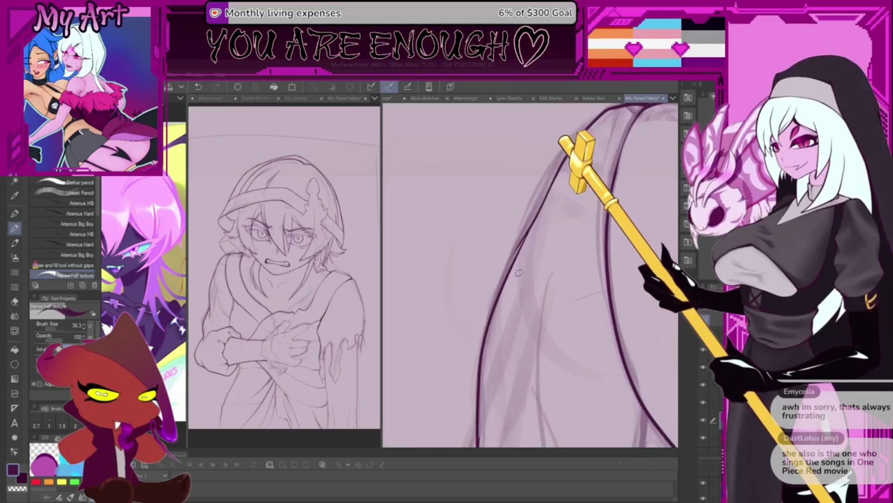
pyautogui.scroll(-1, 531, 280)
pyautogui.scroll(-1, 531, 279)
pyautogui.scroll(-2, 531, 279)
pyautogui.scroll(1, 517, 314)
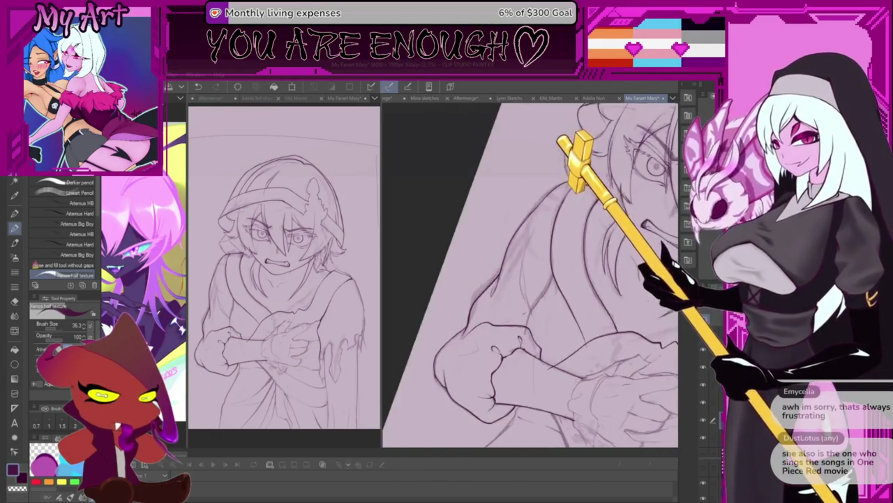
pyautogui.scroll(1, 517, 315)
pyautogui.scroll(1, 517, 315)
pyautogui.scroll(1, 517, 315)
pyautogui.scroll(1, 518, 315)
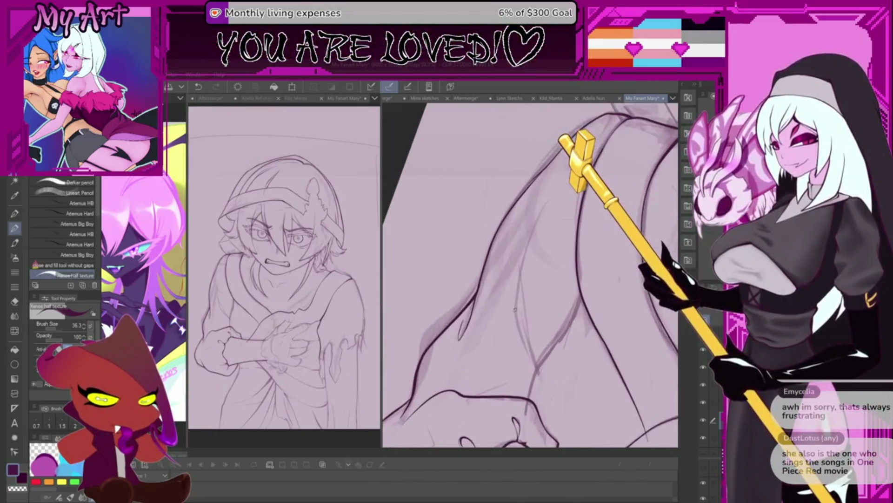
pyautogui.scroll(1, 516, 290)
pyautogui.scroll(1, 520, 308)
pyautogui.scroll(1, 533, 360)
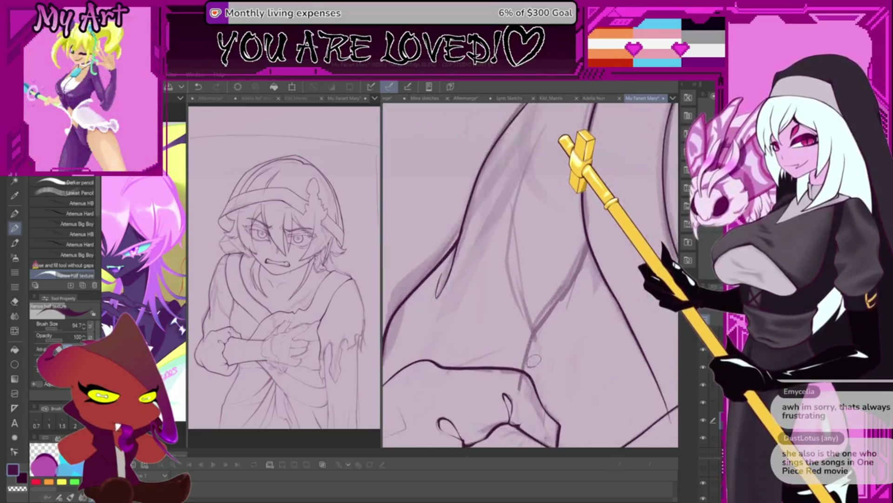
pyautogui.scroll(1, 514, 360)
pyautogui.scroll(1, 492, 338)
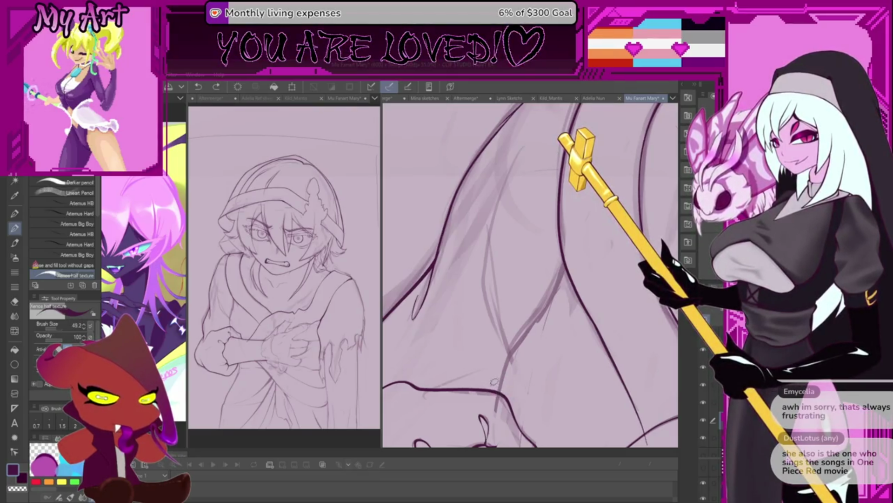
pyautogui.scroll(1, 506, 394)
pyautogui.scroll(1, 525, 393)
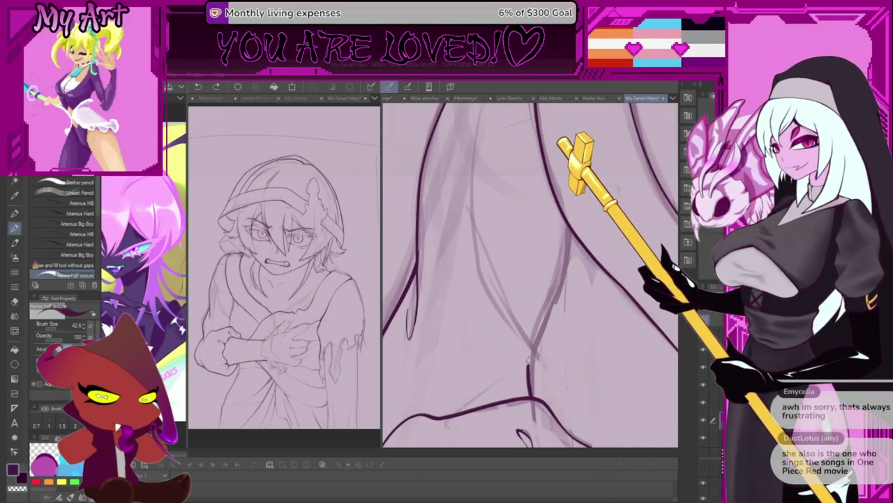
pyautogui.moveTo(534, 396); pyautogui.dragTo(569, 259)
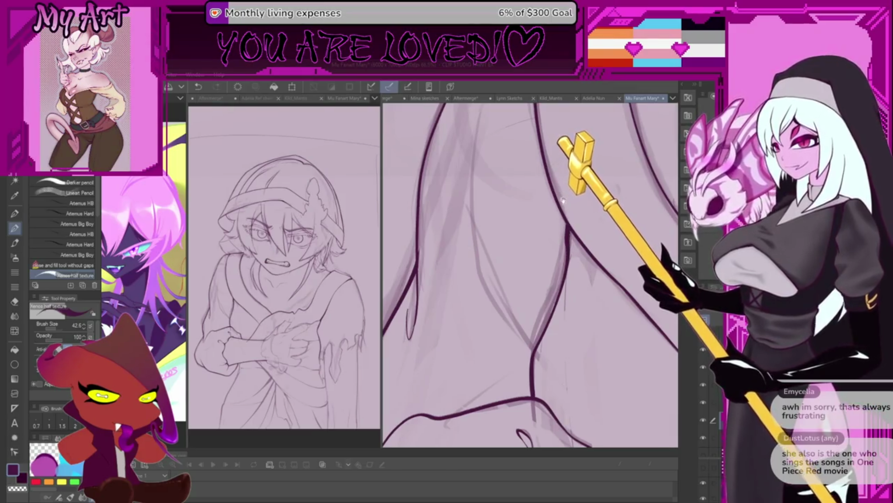
pyautogui.scroll(1, 523, 295)
pyautogui.scroll(-1, 542, 255)
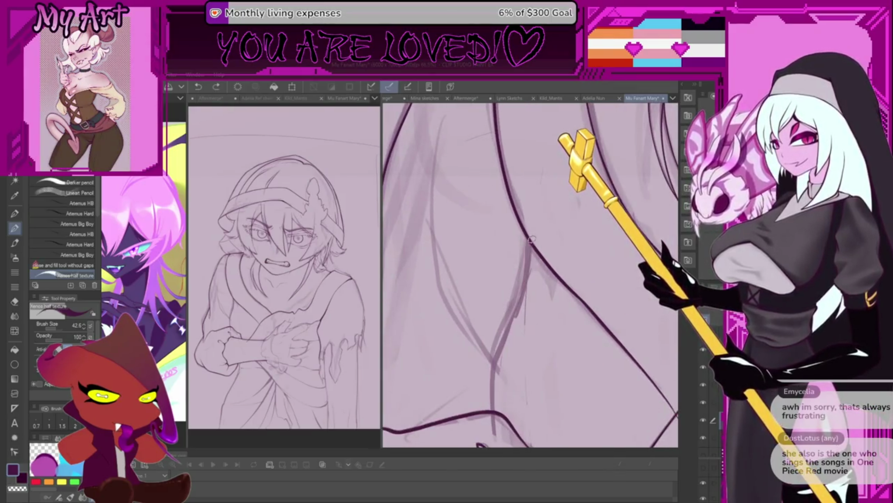
pyautogui.moveTo(541, 254); pyautogui.dragTo(569, 234)
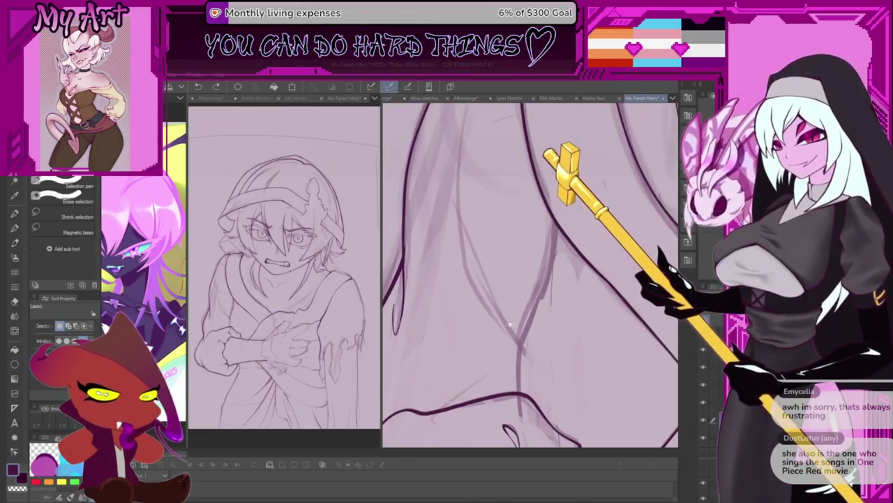
# Lasso-select a patch of flawed sleeve strokes and erase the ink inside it
pyautogui.press('m')
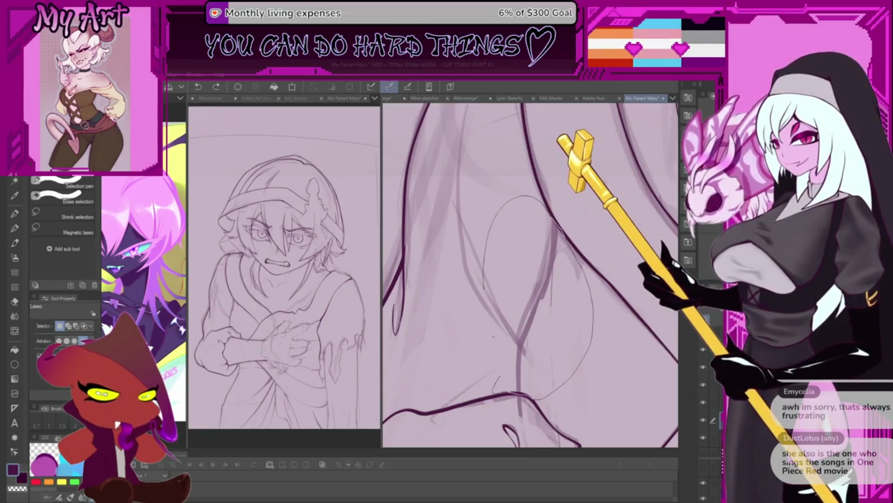
pyautogui.moveTo(493, 336); pyautogui.dragTo(494, 388)
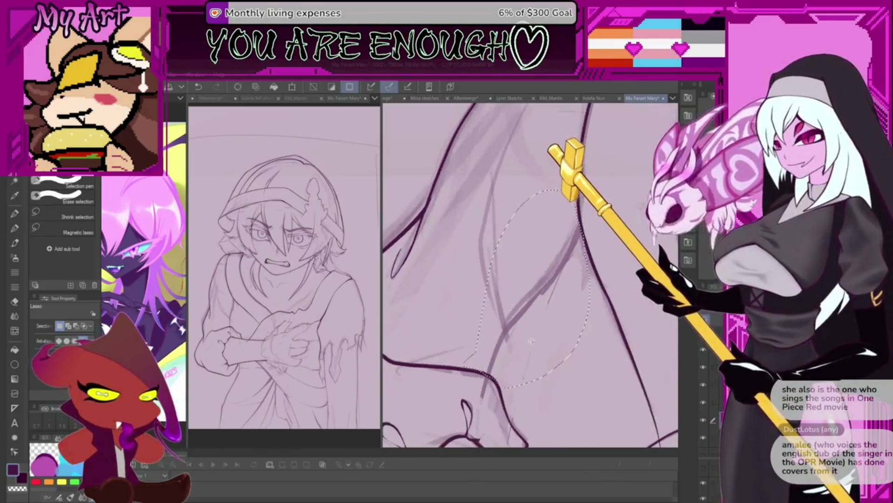
pyautogui.press('p')
pyautogui.press('p')
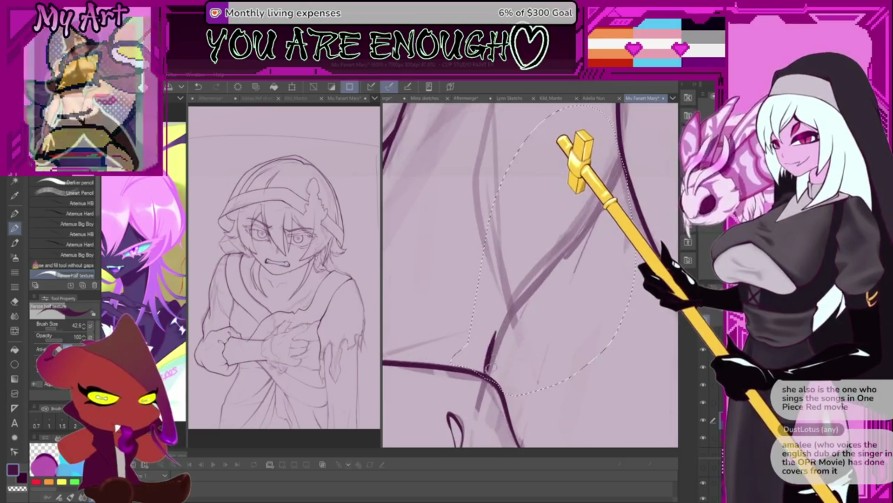
pyautogui.moveTo(544, 276); pyautogui.dragTo(492, 330)
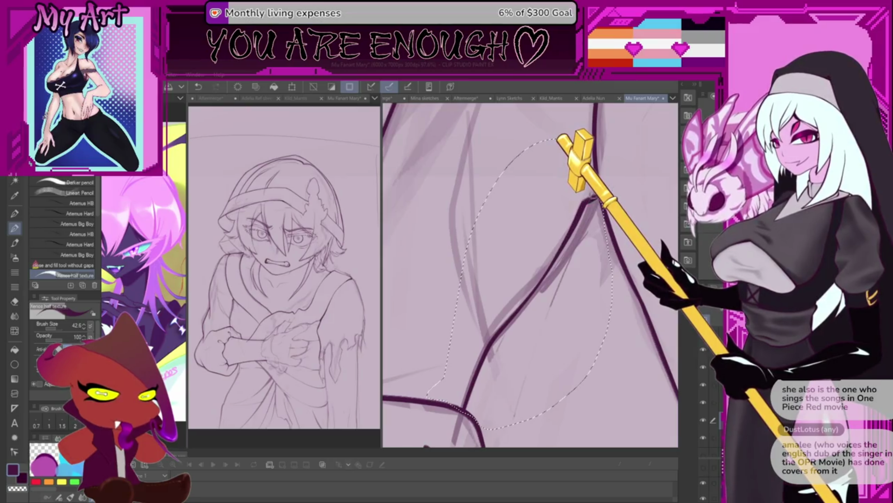
pyautogui.press('Delete')
# Redraw a dark line inside the selected area, review it and clear the selection
pyautogui.moveTo(466, 411)
pyautogui.mouseDown()
pyautogui.moveTo(508, 315)
pyautogui.moveTo(578, 236)
pyautogui.mouseUp()
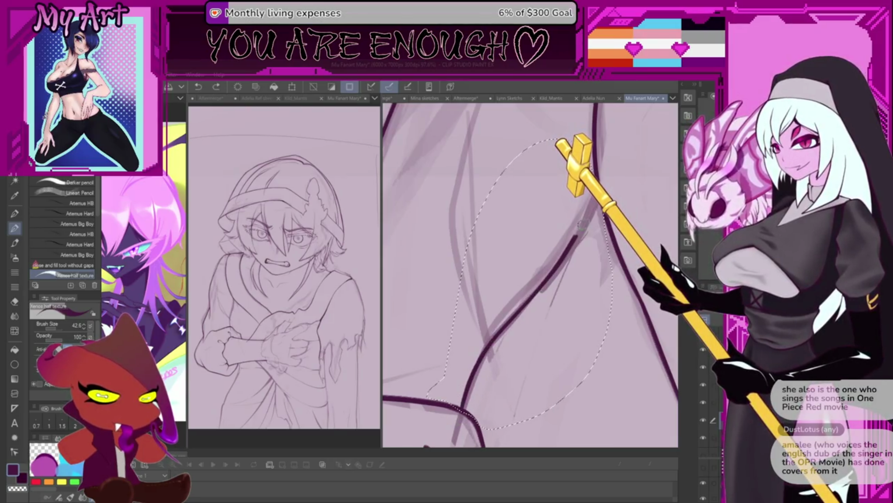
pyautogui.moveTo(530, 279); pyautogui.dragTo(488, 314)
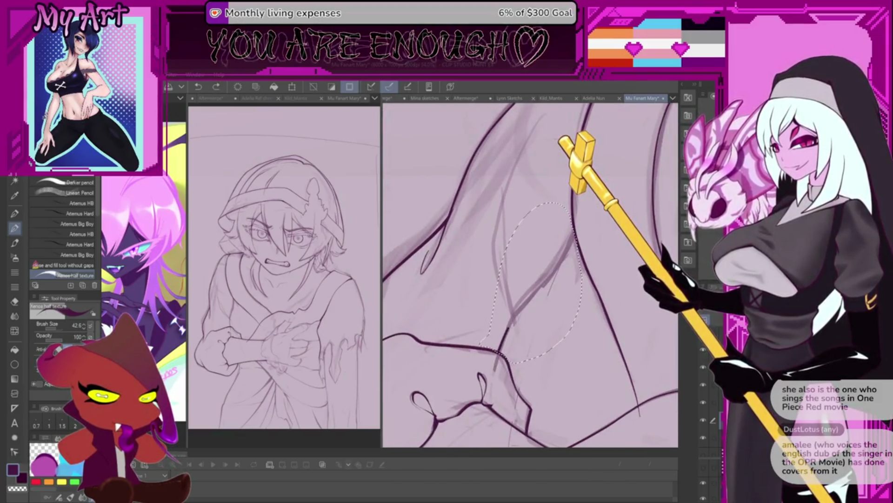
pyautogui.hotkey('ctrl', 'd')
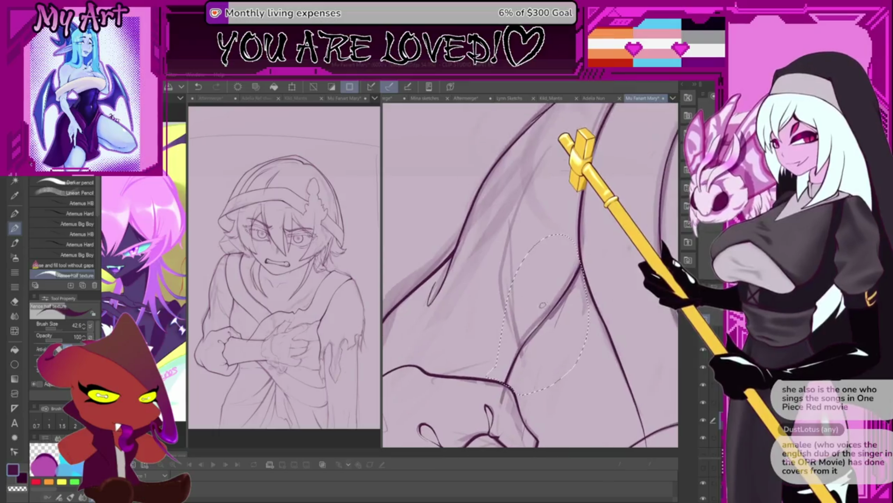
pyautogui.scroll(-1, 519, 347)
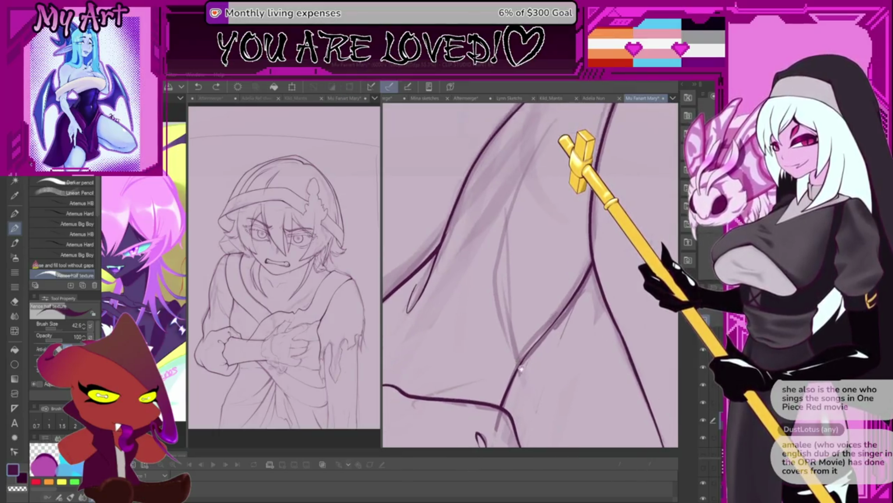
pyautogui.moveTo(520, 345); pyautogui.dragTo(520, 356)
pyautogui.press('m')
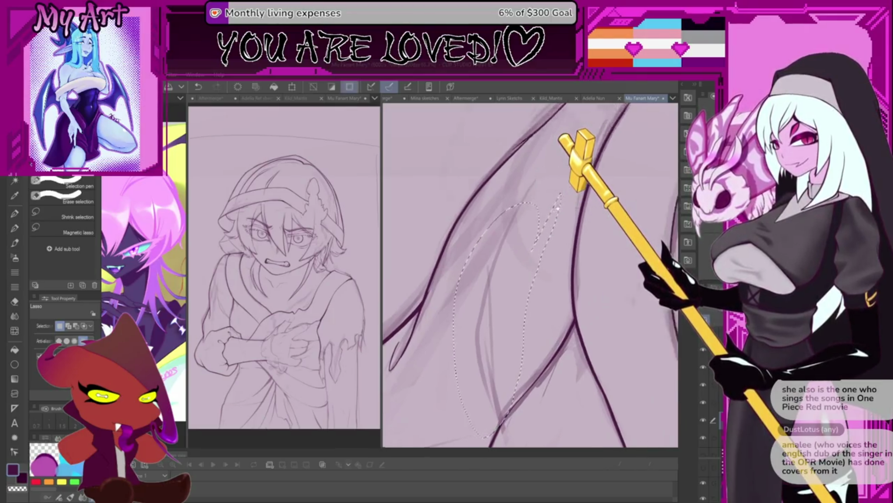
# Lasso-select the sketched hair strand and ready the pencil at a good stroke angle
pyautogui.moveTo(555, 212); pyautogui.dragTo(544, 281)
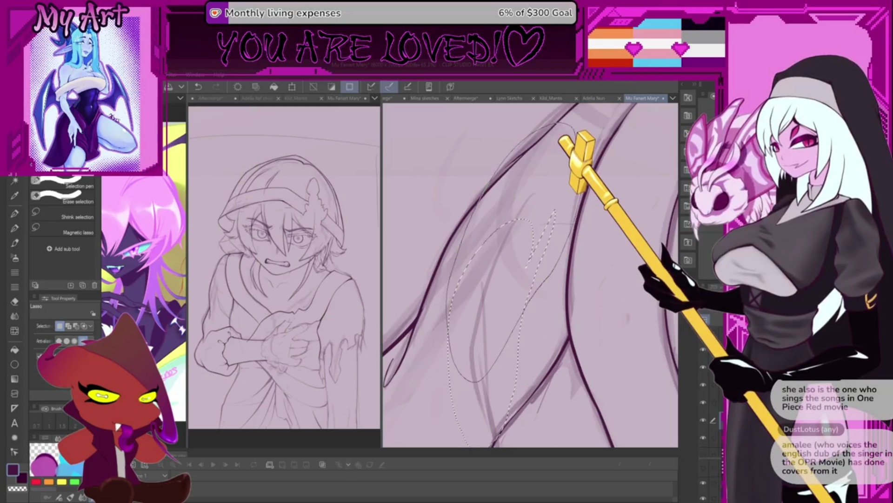
pyautogui.moveTo(454, 419); pyautogui.dragTo(521, 300)
pyautogui.moveTo(552, 140)
pyautogui.mouseDown()
pyautogui.moveTo(483, 174)
pyautogui.moveTo(464, 213)
pyautogui.mouseUp()
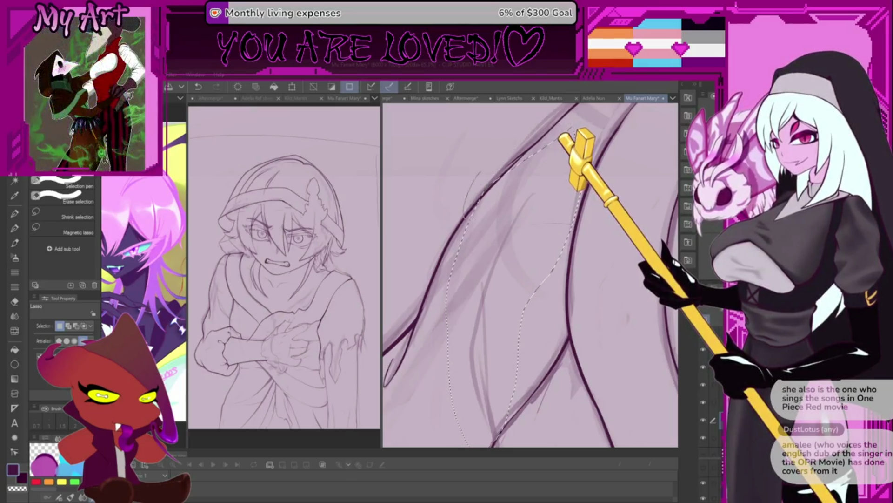
pyautogui.press('p')
pyautogui.moveTo(522, 186); pyautogui.dragTo(491, 361)
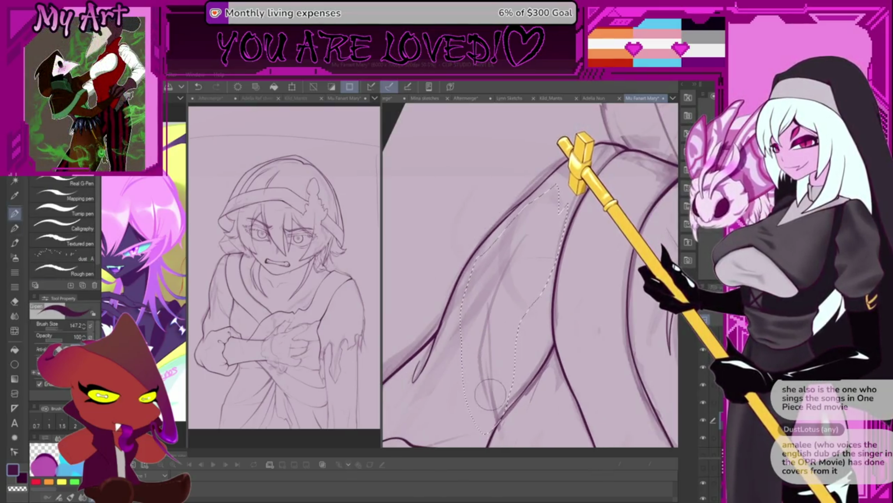
pyautogui.press('p')
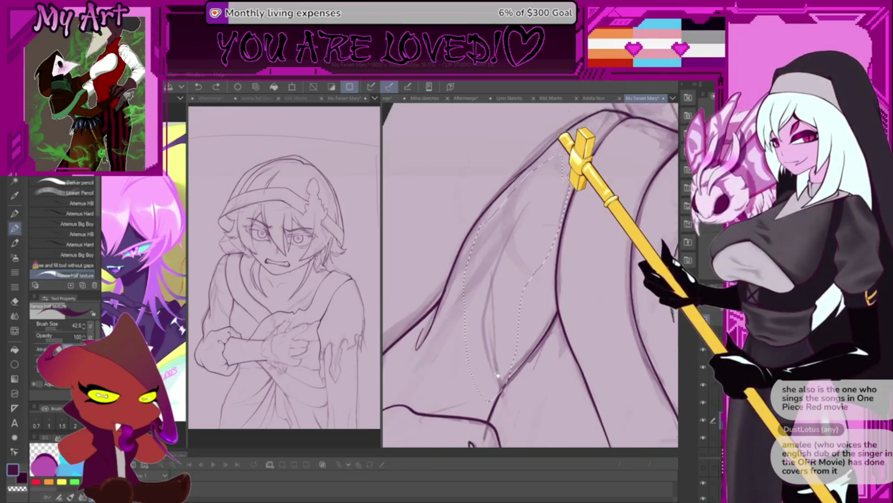
pyautogui.moveTo(498, 374); pyautogui.dragTo(509, 402)
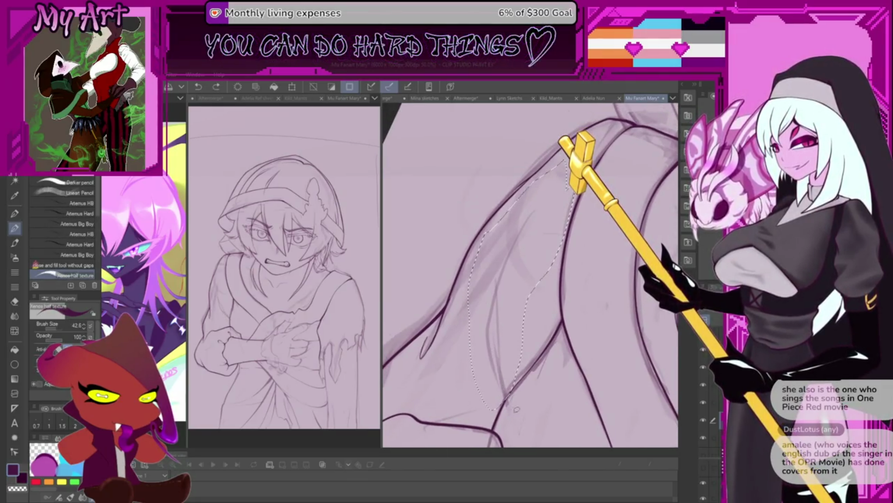
# Draw trial curved strokes along the strand inside the selection, undoing a dark loop
pyautogui.moveTo(494, 332)
pyautogui.mouseDown()
pyautogui.moveTo(533, 213)
pyautogui.moveTo(493, 327)
pyautogui.mouseUp()
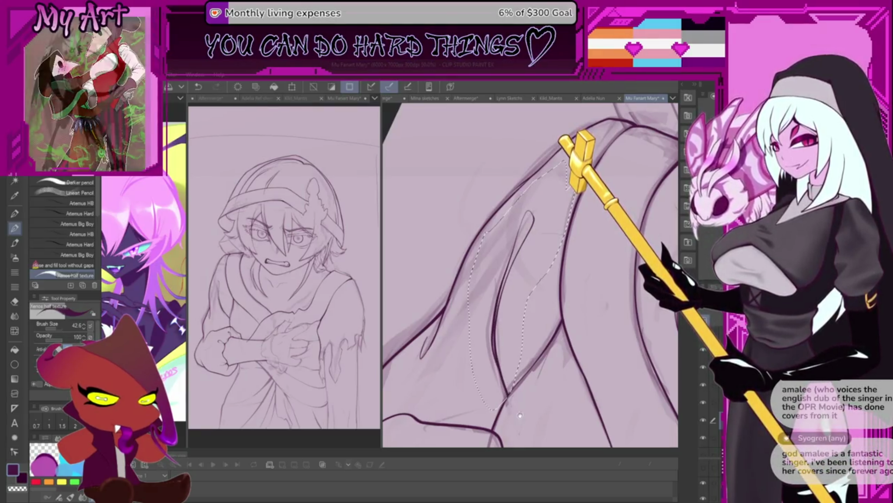
pyautogui.hotkey('ctrl', 'z')
pyautogui.hotkey('ctrl', 'z')
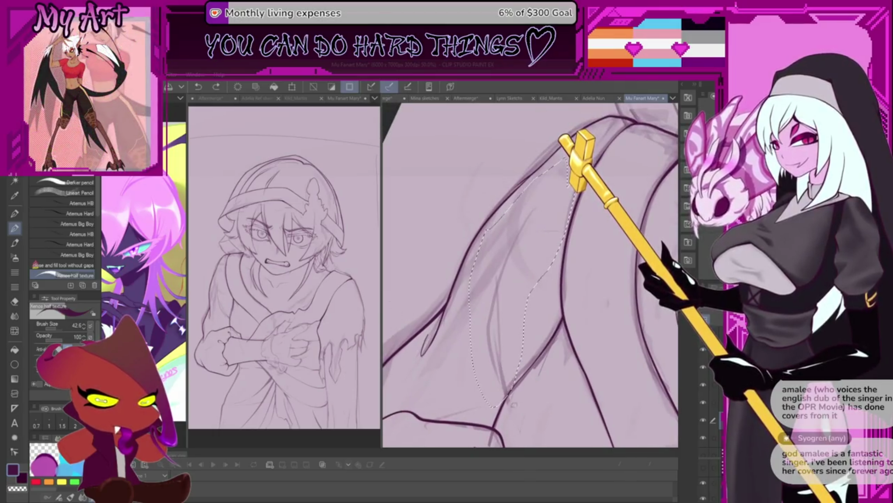
pyautogui.moveTo(538, 203); pyautogui.dragTo(501, 327)
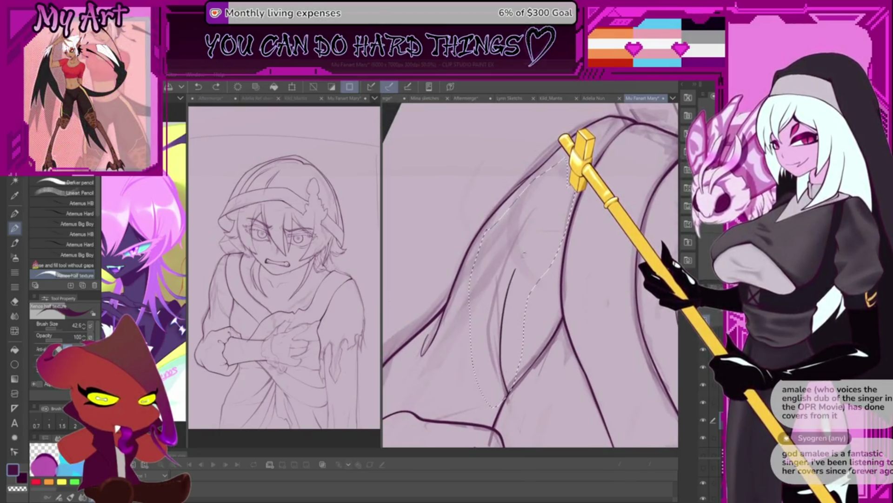
pyautogui.moveTo(510, 229); pyautogui.dragTo(469, 320)
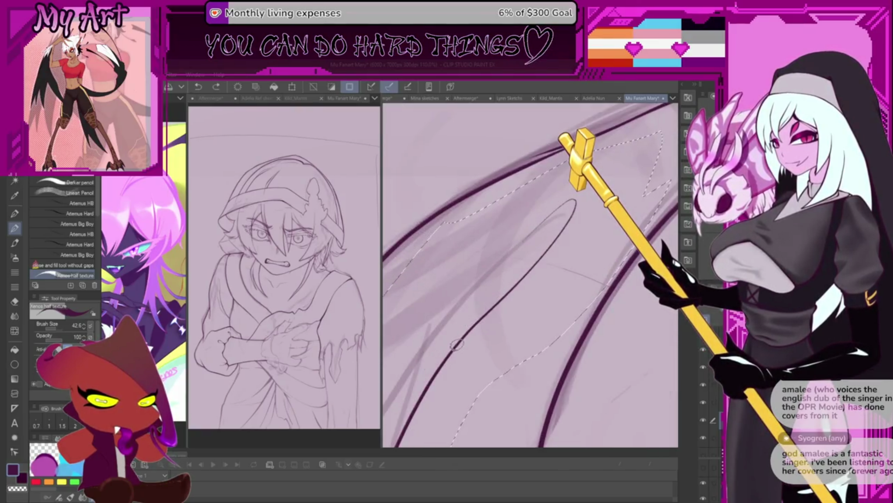
pyautogui.moveTo(525, 251); pyautogui.dragTo(523, 264)
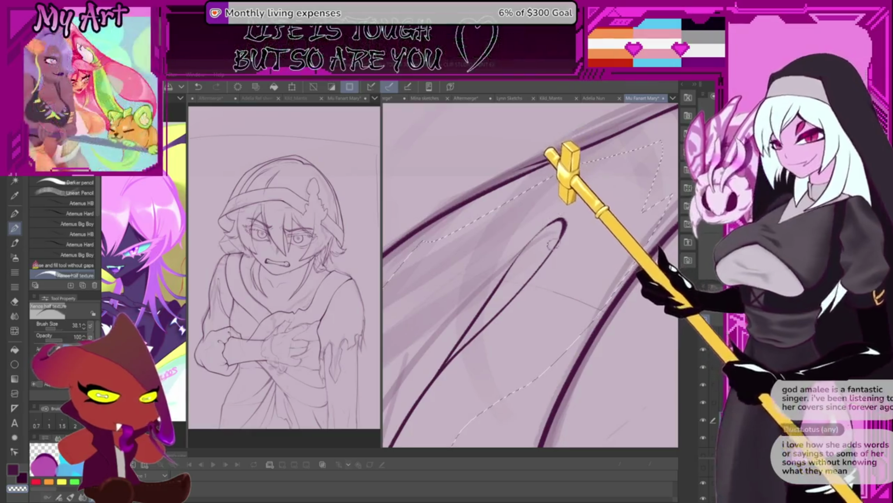
pyautogui.moveTo(550, 221); pyautogui.dragTo(573, 251)
pyautogui.moveTo(553, 284); pyautogui.dragTo(504, 303)
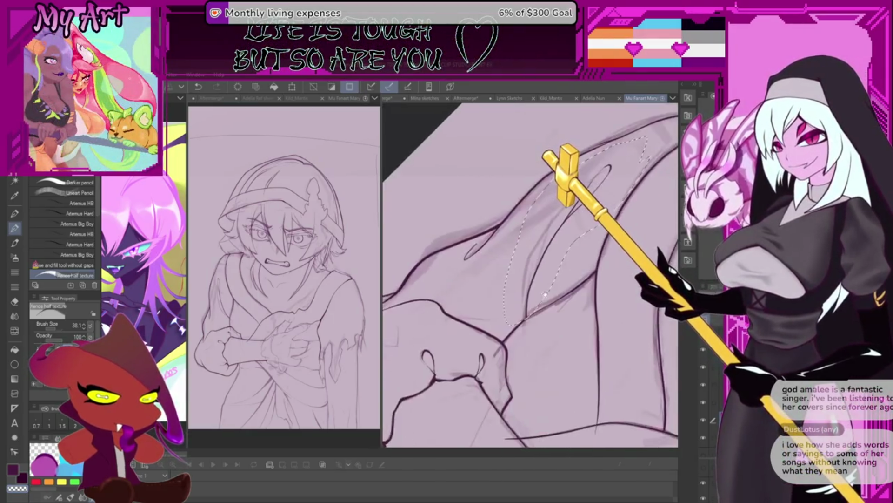
pyautogui.scroll(-2, 502, 304)
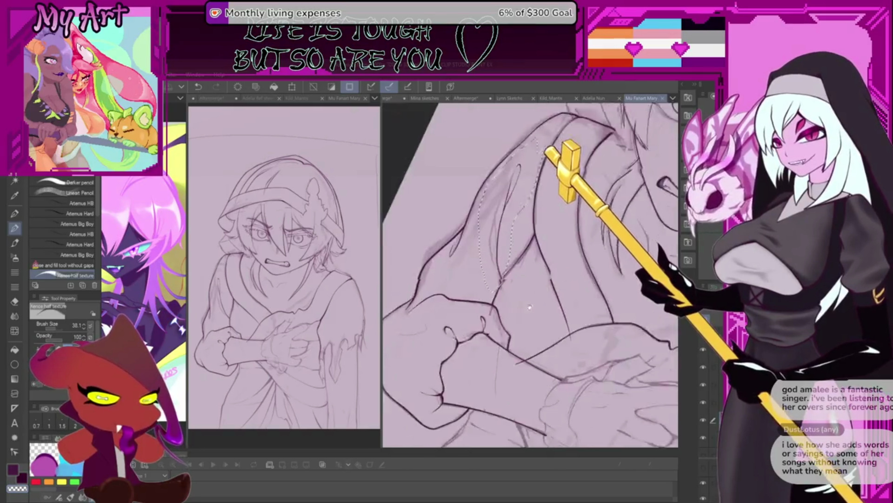
pyautogui.scroll(-1, 503, 303)
pyautogui.scroll(-1, 510, 280)
pyautogui.scroll(-1, 515, 252)
pyautogui.scroll(1, 514, 252)
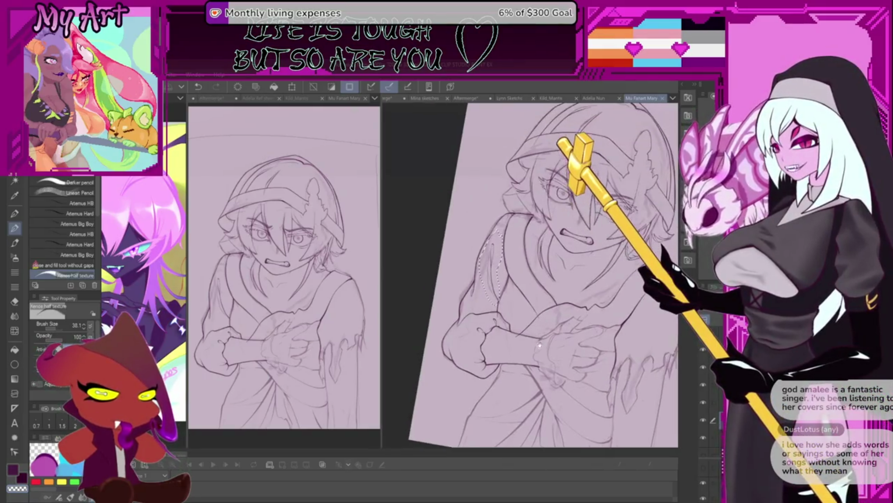
pyautogui.scroll(1, 520, 244)
pyautogui.scroll(1, 526, 234)
pyautogui.scroll(1, 535, 223)
# Clear the hair selection and settle on the pencil tool
pyautogui.moveTo(534, 222); pyautogui.dragTo(497, 296)
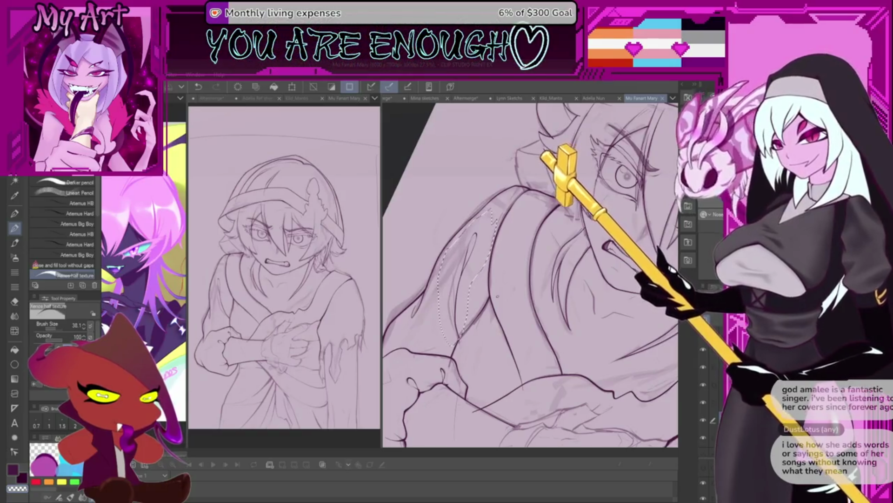
pyautogui.scroll(2, 530, 273)
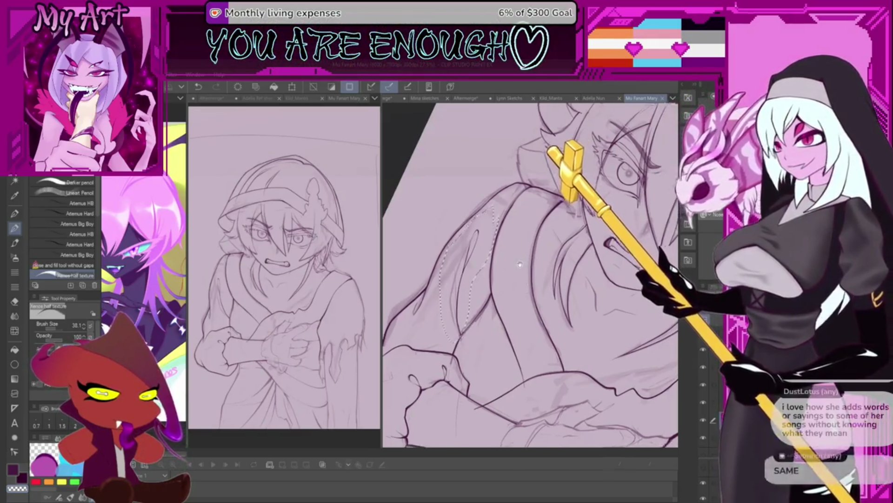
pyautogui.hotkey('ctrl', 'd')
pyautogui.scroll(2, 514, 322)
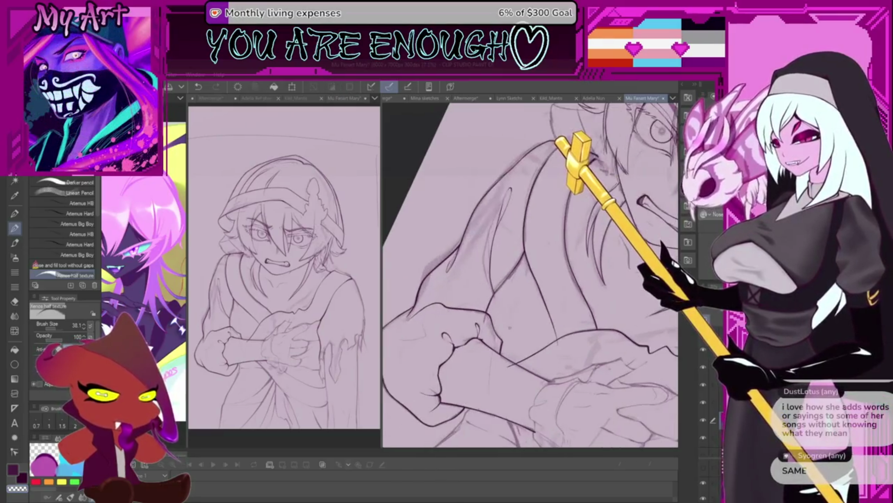
pyautogui.press('p')
pyautogui.scroll(2, 499, 320)
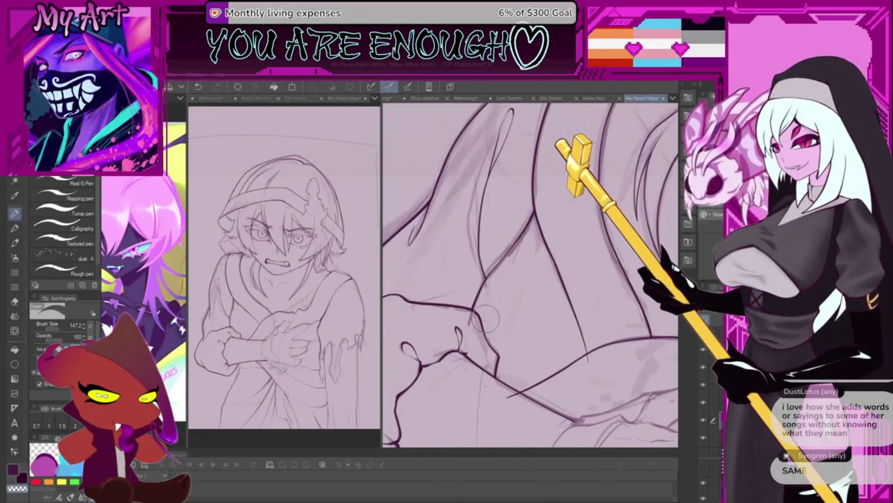
pyautogui.press('p')
pyautogui.scroll(-3, 481, 321)
pyautogui.scroll(-1, 510, 335)
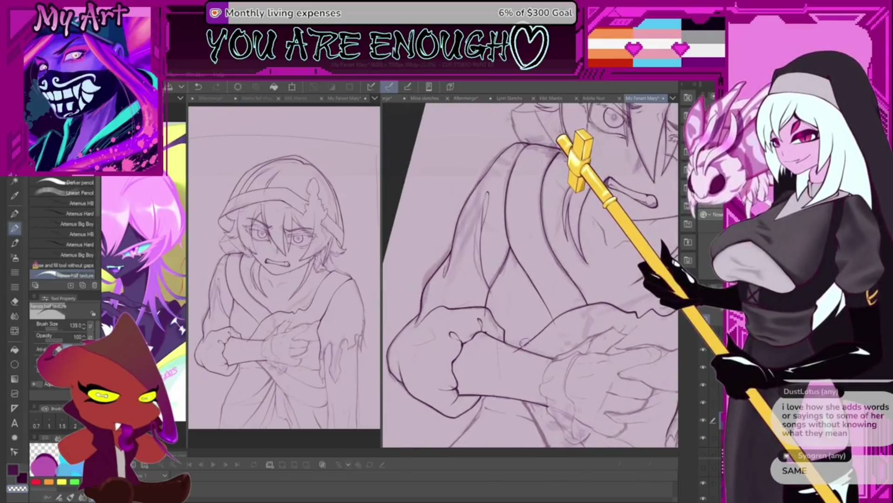
pyautogui.scroll(1, 525, 342)
# Review the face and crossed arms, reset the view upright and hide the rough sketch layer
pyautogui.moveTo(583, 329); pyautogui.dragTo(535, 361)
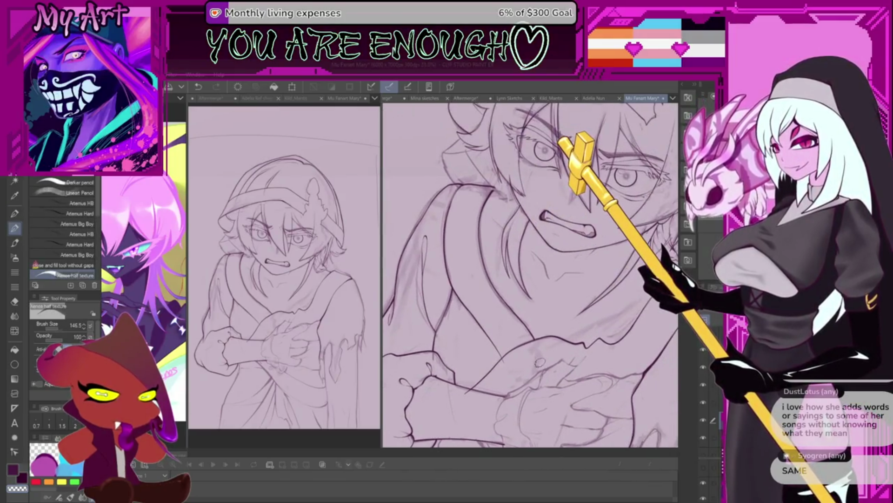
pyautogui.moveTo(516, 256); pyautogui.dragTo(534, 364)
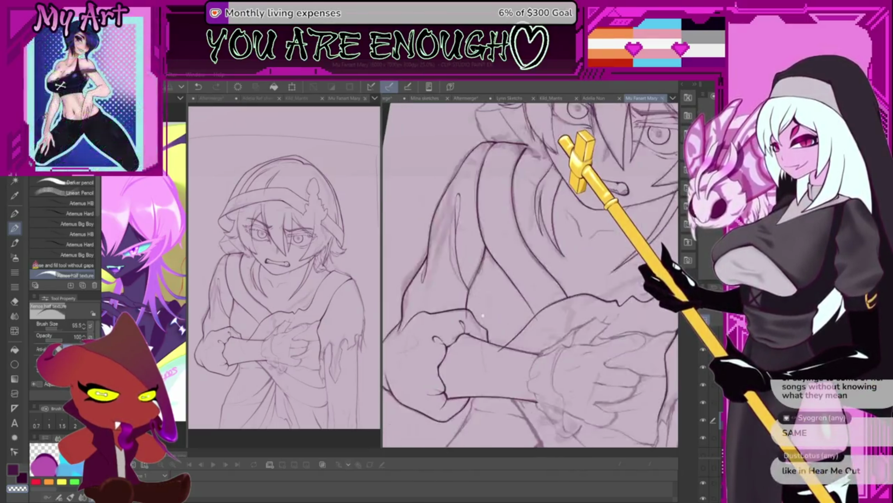
pyautogui.moveTo(474, 283); pyautogui.dragTo(546, 270)
pyautogui.scroll(-5, 500, 268)
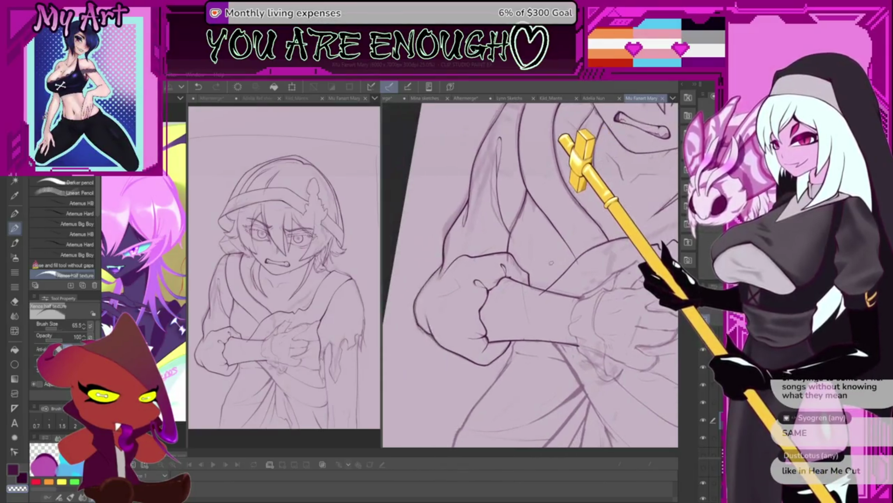
pyautogui.hotkey('ctrl', '0')
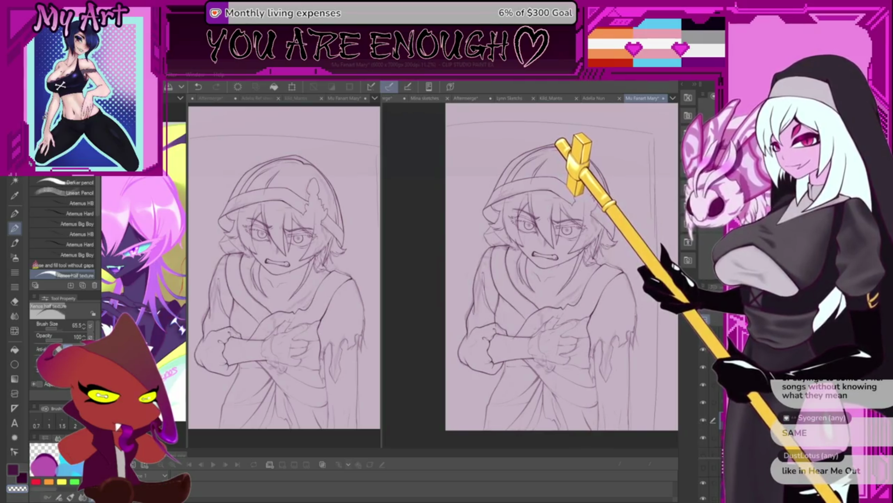
pyautogui.click(704, 407)
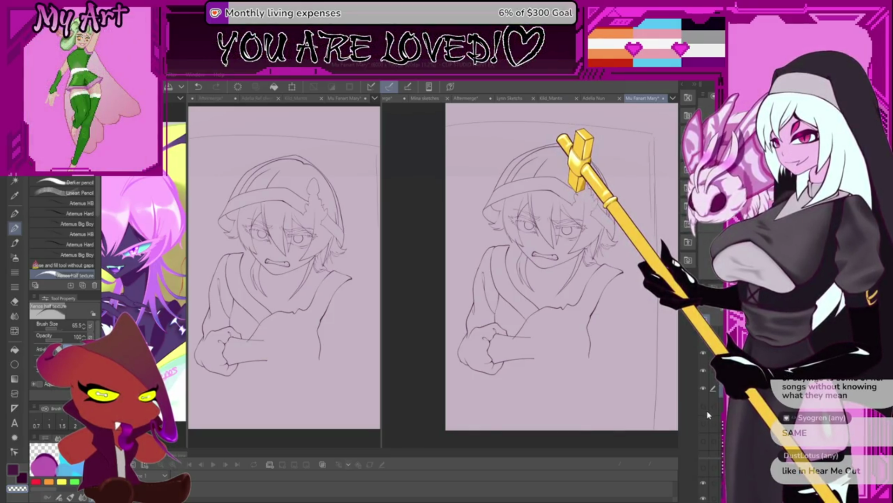
pyautogui.click(706, 409)
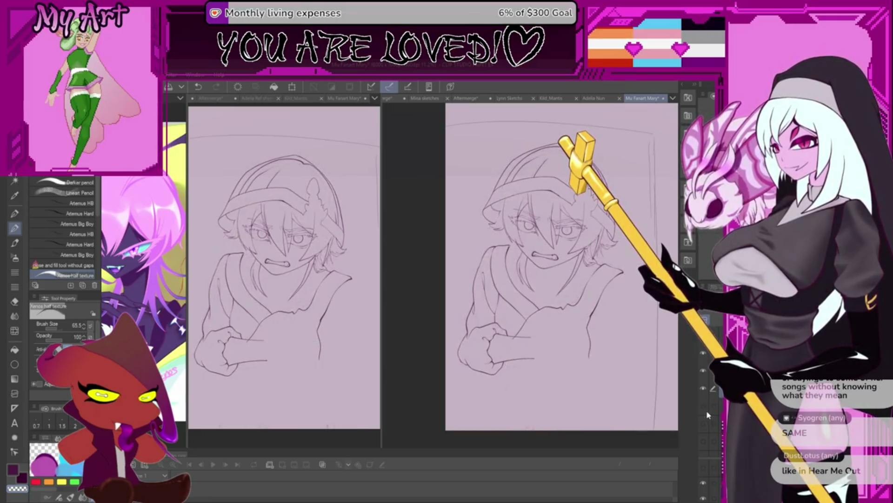
pyautogui.click(707, 413)
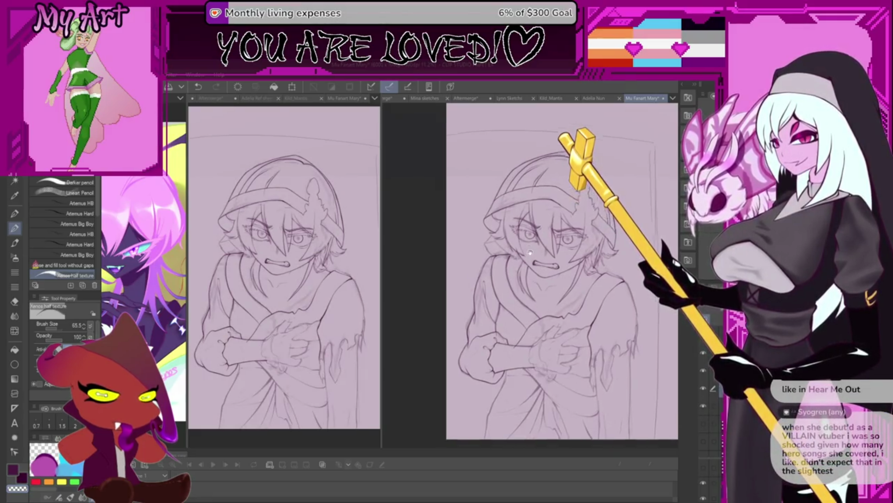
pyautogui.scroll(5, 546, 280)
pyautogui.scroll(2, 552, 300)
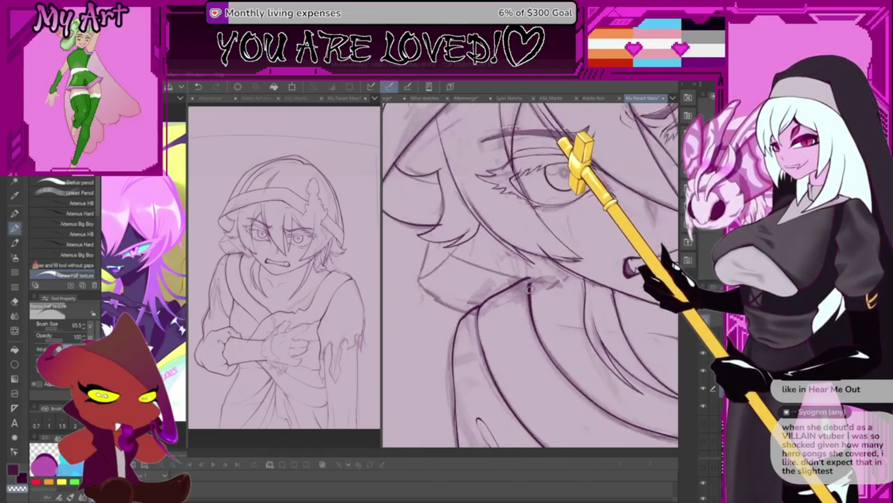
# Tilt the zoomed view of the scowling face clockwise for inking
pyautogui.moveTo(559, 326)
pyautogui.mouseDown()
pyautogui.moveTo(542, 340)
pyautogui.moveTo(523, 321)
pyautogui.mouseUp()
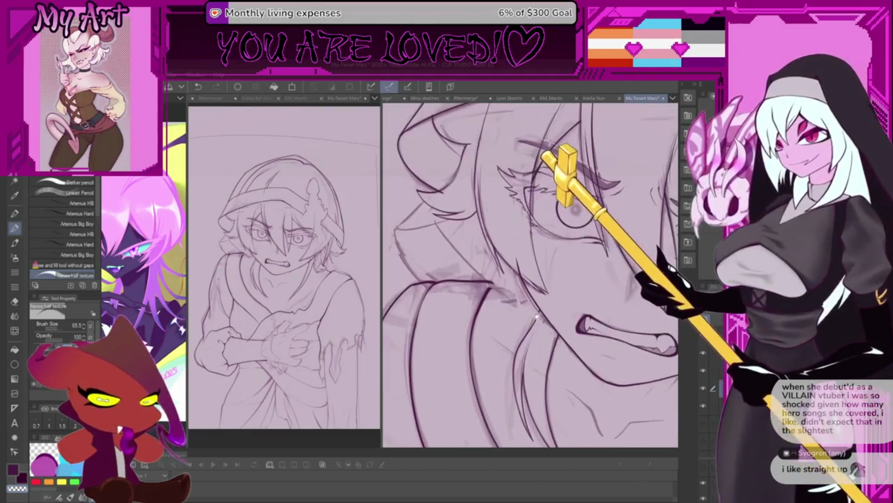
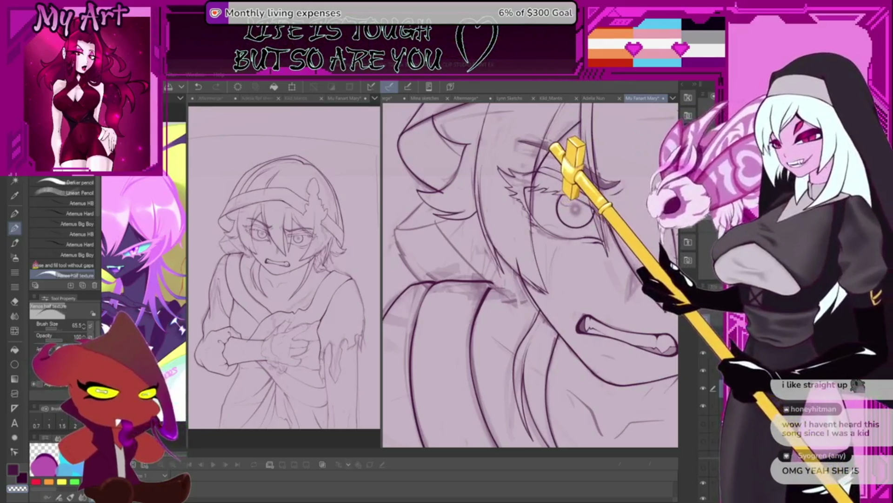
# Frame the face close-up and ink a new dark line down from the hair
pyautogui.moveTo(542, 337); pyautogui.dragTo(541, 283)
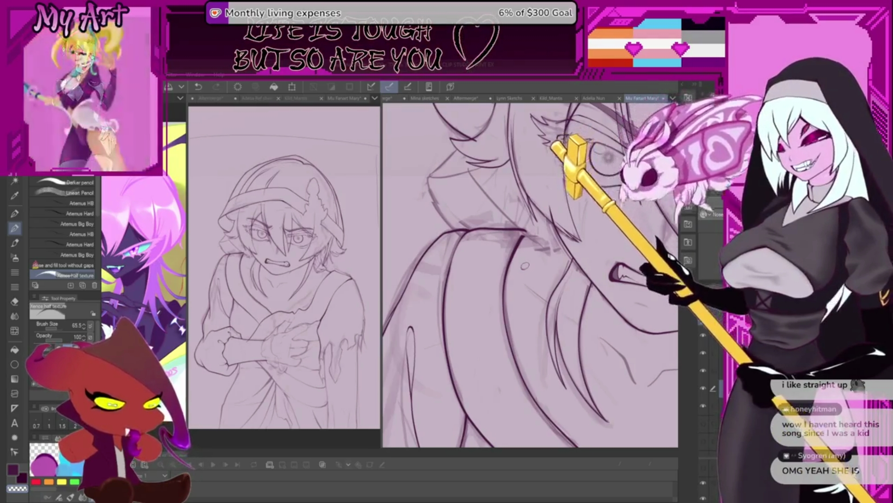
pyautogui.scroll(3, 545, 260)
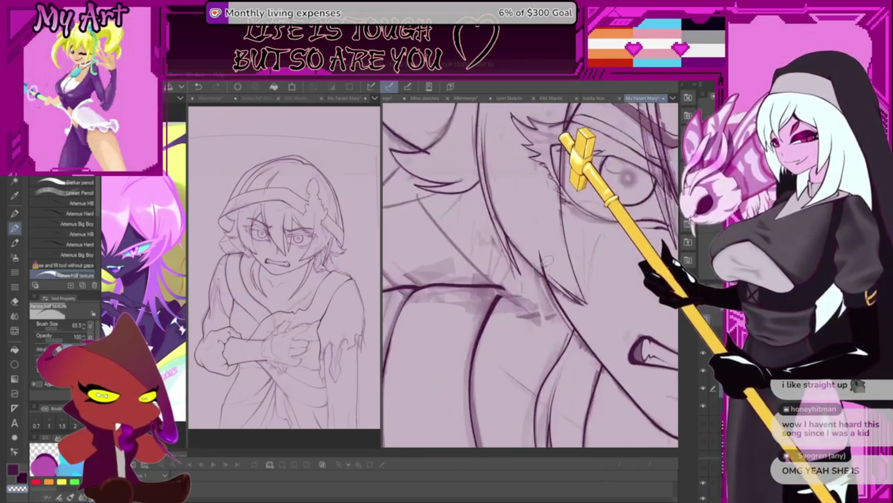
pyautogui.moveTo(538, 301); pyautogui.dragTo(523, 297)
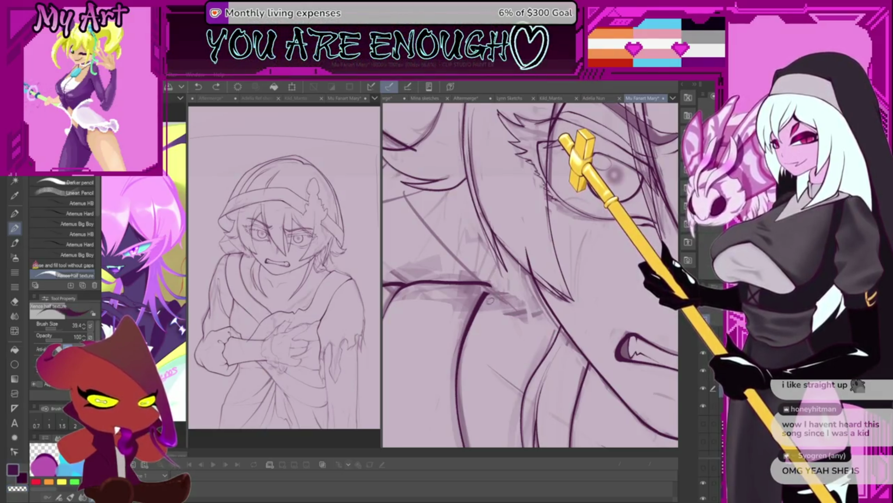
pyautogui.scroll(1, 491, 300)
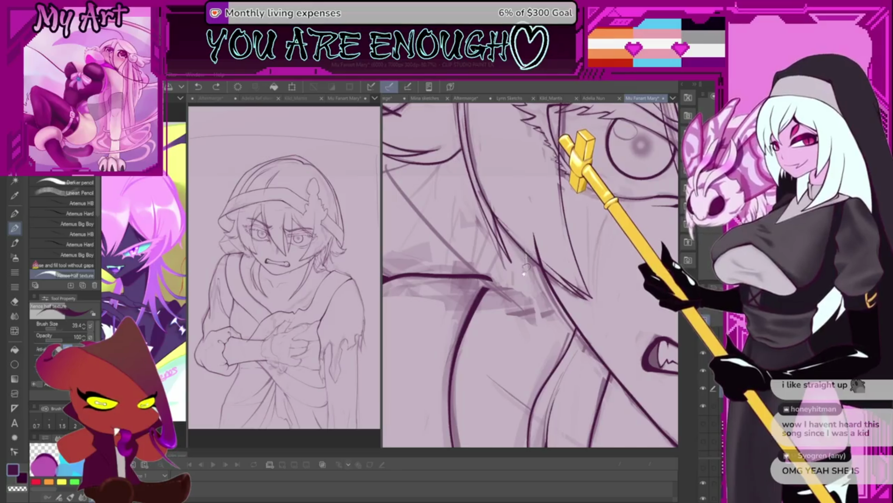
pyautogui.scroll(1, 528, 267)
pyautogui.scroll(1, 528, 301)
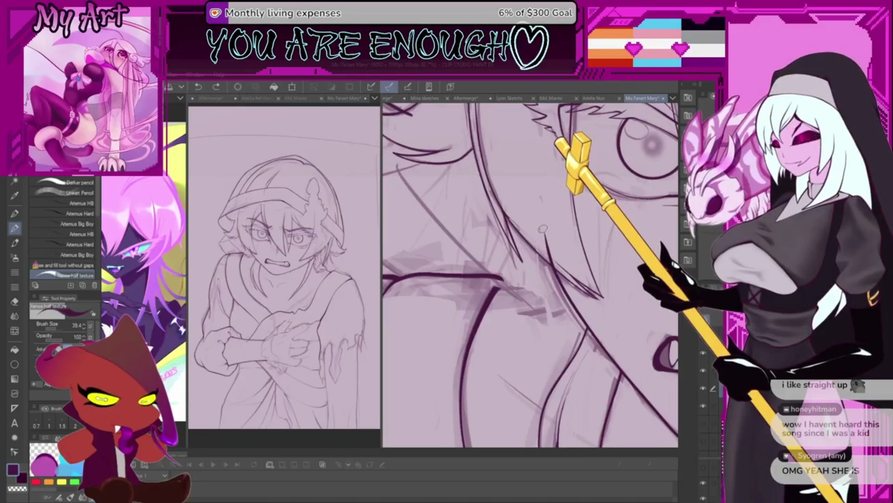
pyautogui.moveTo(543, 230); pyautogui.dragTo(512, 298)
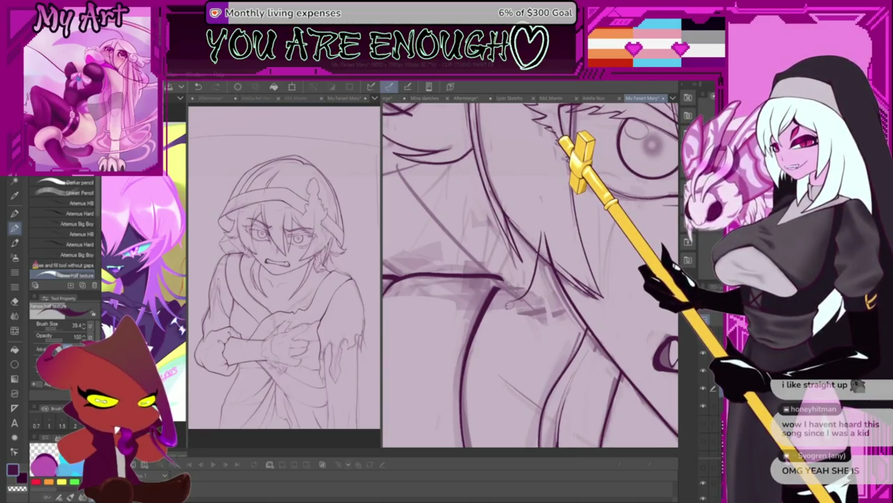
pyautogui.scroll(1, 509, 305)
pyautogui.scroll(1, 517, 307)
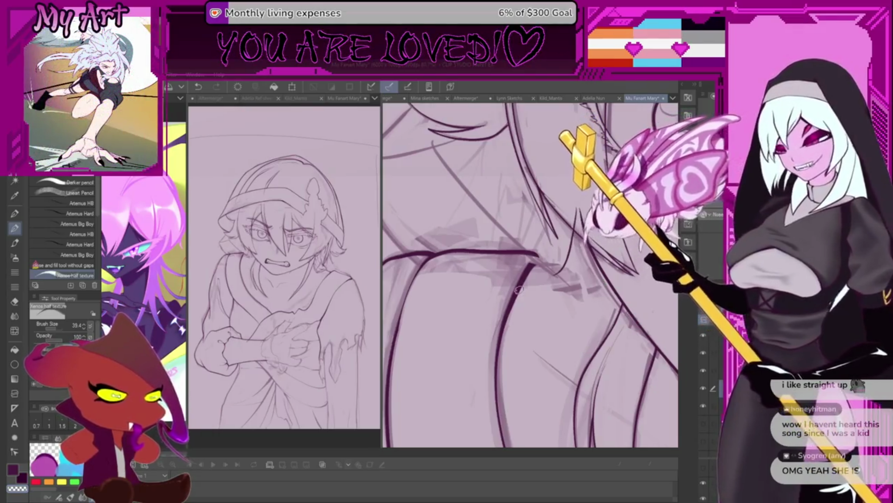
# Rotate the canvas slightly and ink a dark curved line along the hair
pyautogui.press('^')
pyautogui.press('^')
pyautogui.press('^')
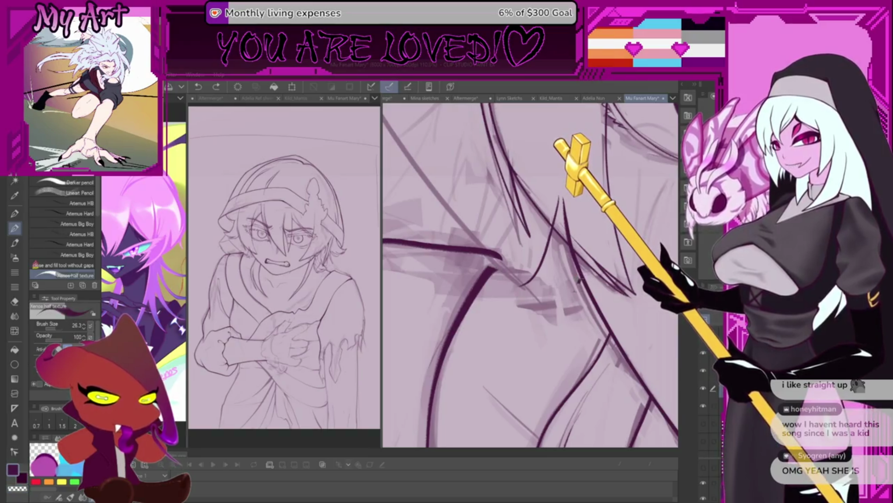
pyautogui.moveTo(569, 299); pyautogui.dragTo(498, 293)
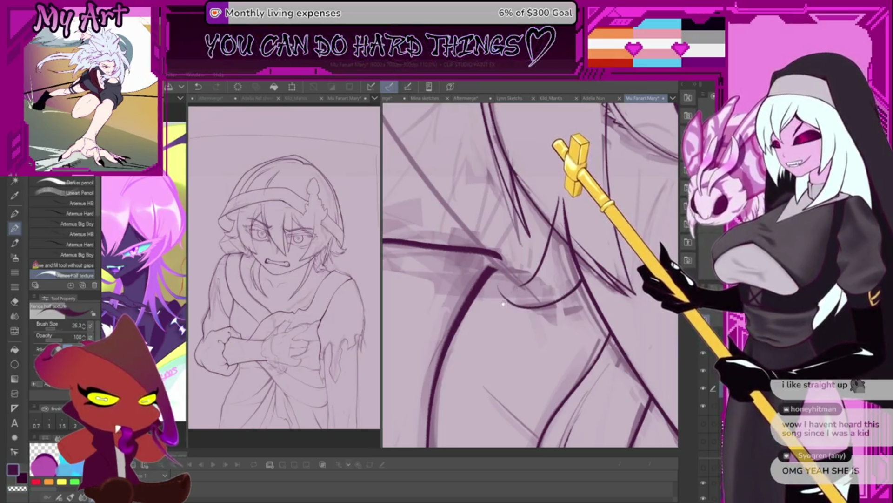
pyautogui.scroll(1, 479, 273)
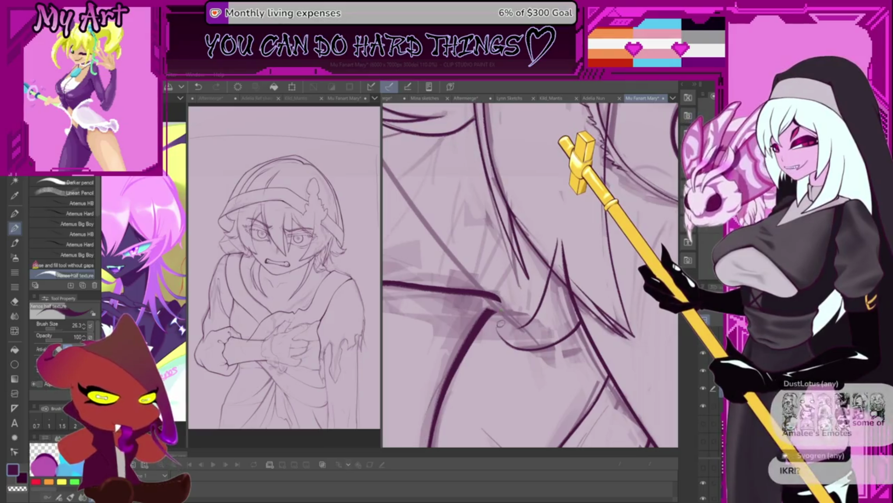
pyautogui.scroll(-1, 517, 287)
pyautogui.scroll(1, 536, 279)
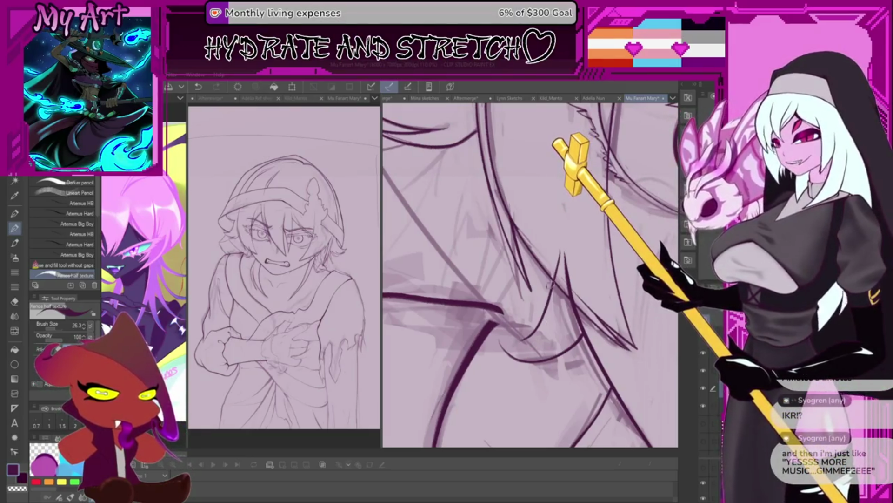
pyautogui.moveTo(550, 290); pyautogui.dragTo(533, 330)
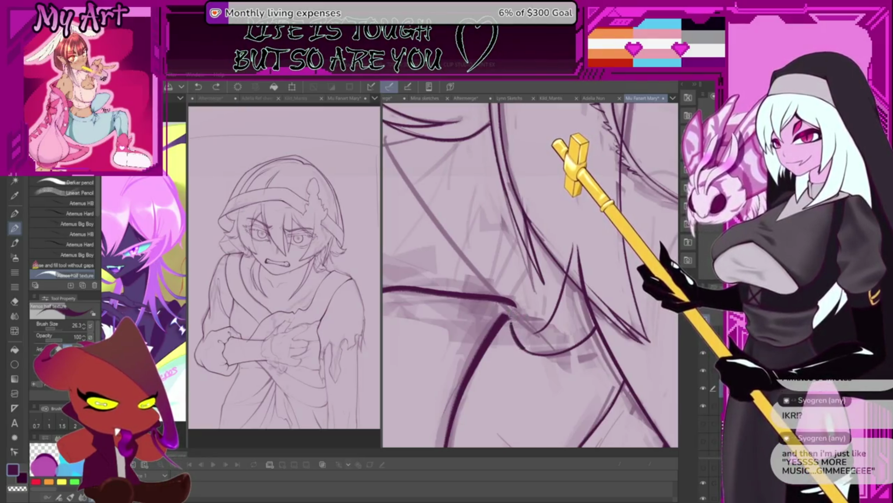
pyautogui.moveTo(516, 326); pyautogui.dragTo(494, 292)
pyautogui.scroll(2, 487, 253)
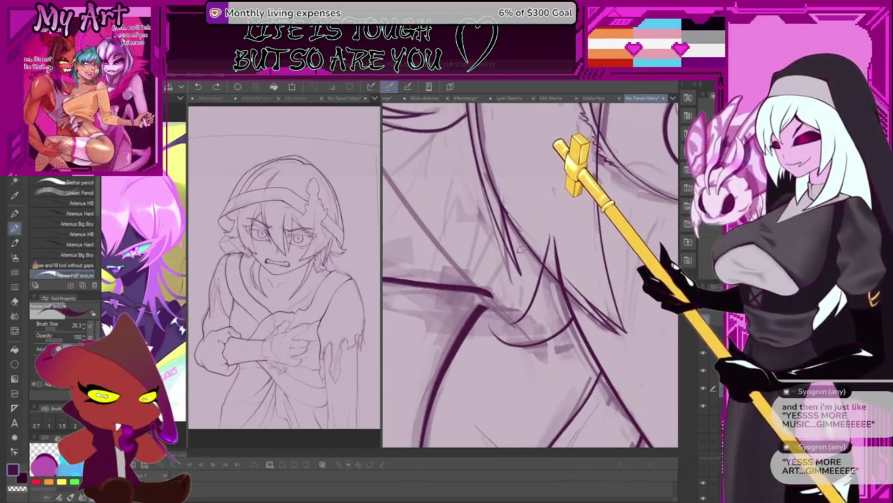
pyautogui.scroll(2, 520, 265)
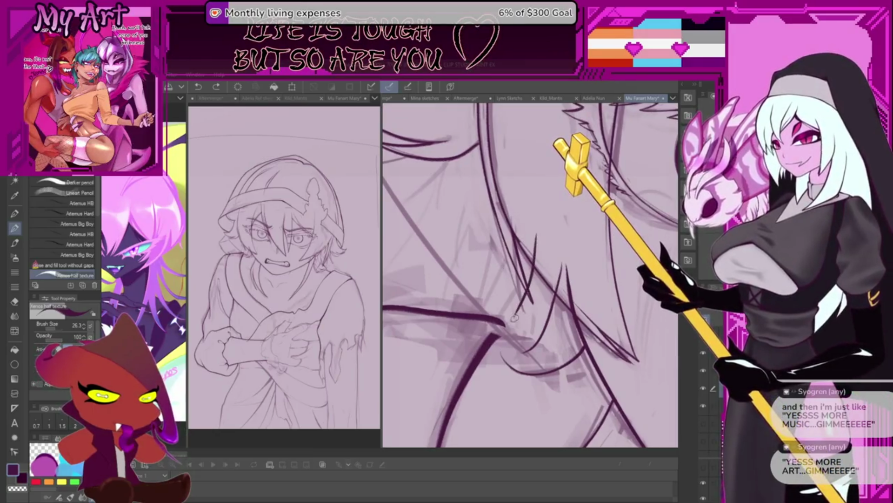
# Redo the misplaced stroke further right, add a short line below it, and re-angle the canvas
pyautogui.hotkey('ctrl', 'z')
pyautogui.moveTo(552, 230); pyautogui.dragTo(525, 300)
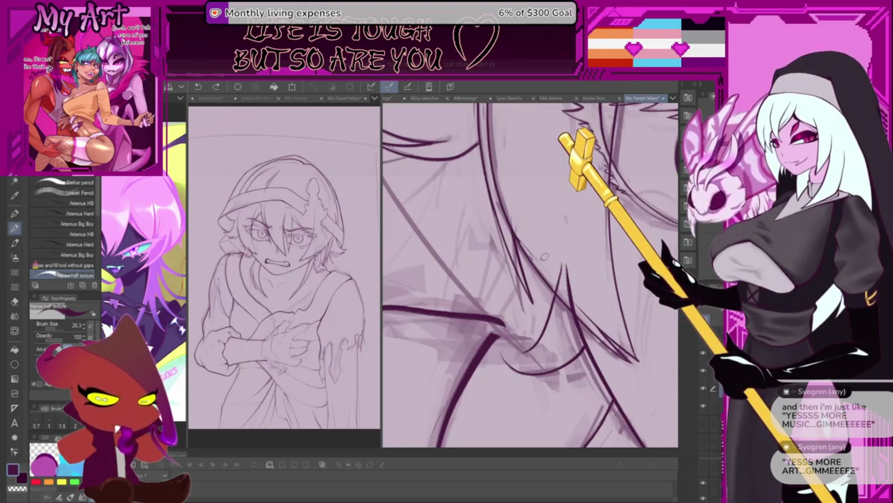
pyautogui.moveTo(552, 233); pyautogui.dragTo(544, 260)
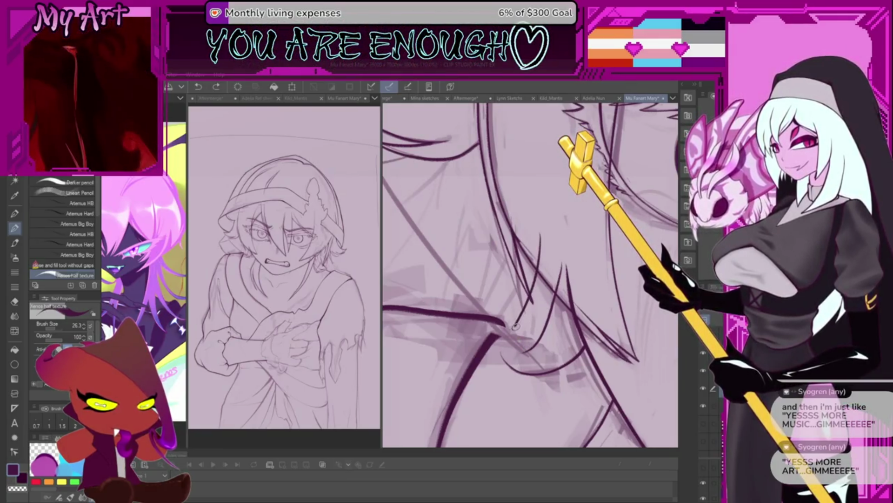
pyautogui.moveTo(521, 349); pyautogui.dragTo(534, 292)
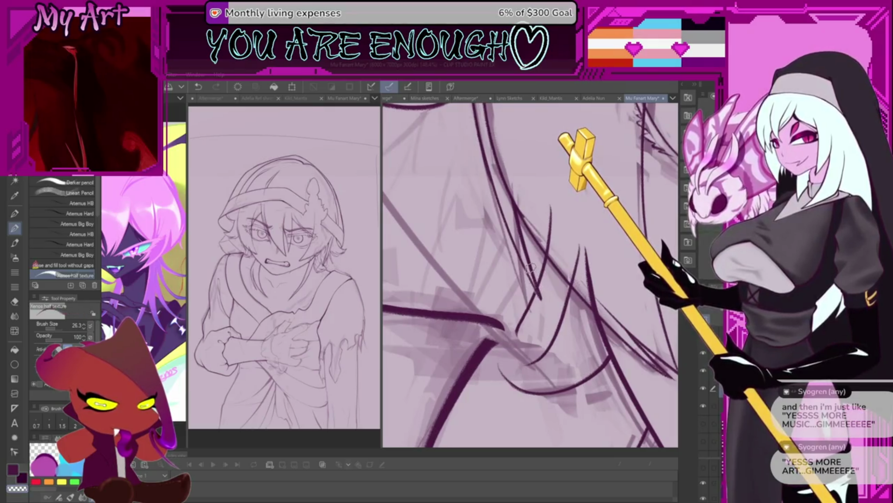
pyautogui.moveTo(542, 271); pyautogui.dragTo(557, 270)
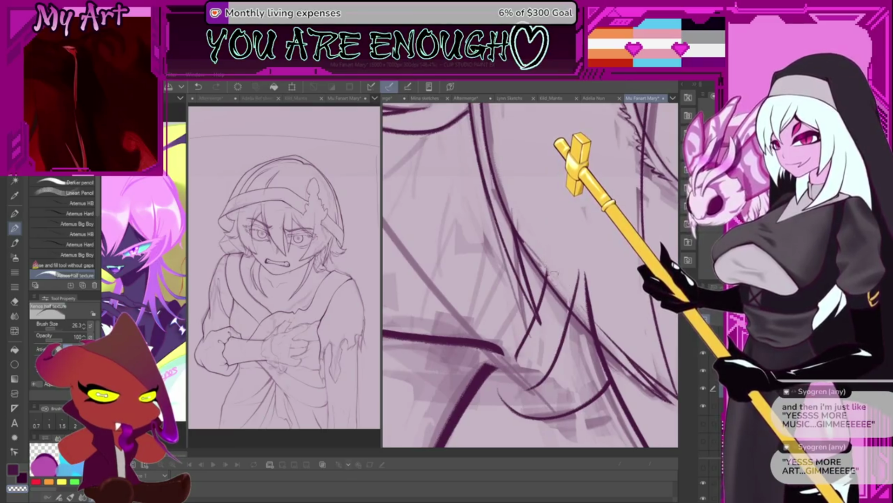
pyautogui.moveTo(552, 273); pyautogui.dragTo(567, 246)
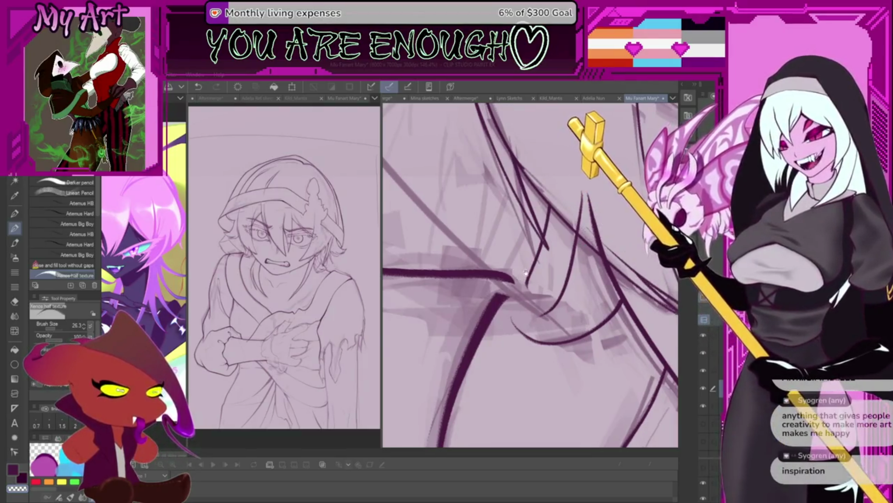
# Reposition the view and erase part of the curved hair line
pyautogui.moveTo(526, 272); pyautogui.dragTo(509, 295)
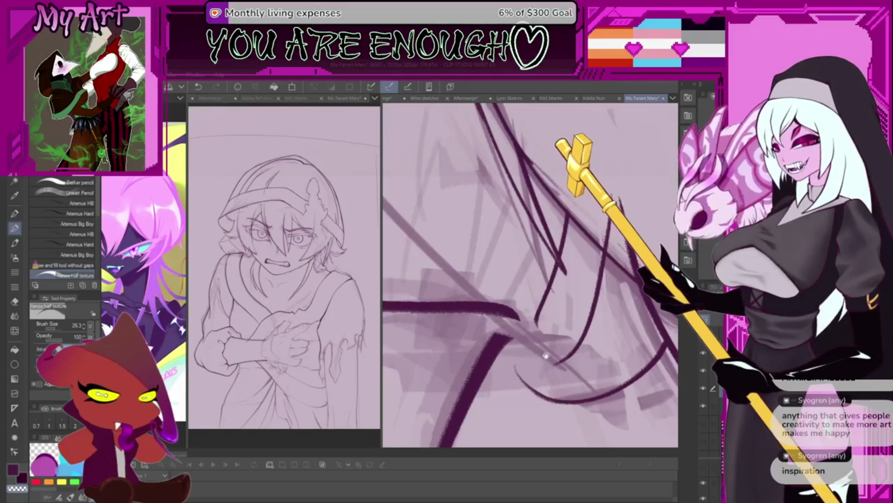
pyautogui.moveTo(547, 355); pyautogui.dragTo(553, 277)
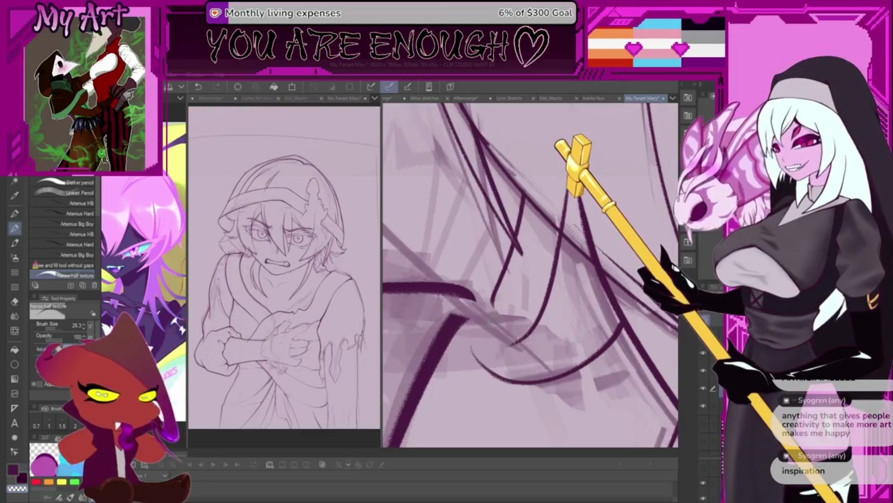
pyautogui.moveTo(541, 342)
pyautogui.mouseDown()
pyautogui.moveTo(514, 310)
pyautogui.moveTo(482, 332)
pyautogui.moveTo(525, 276)
pyautogui.mouseUp()
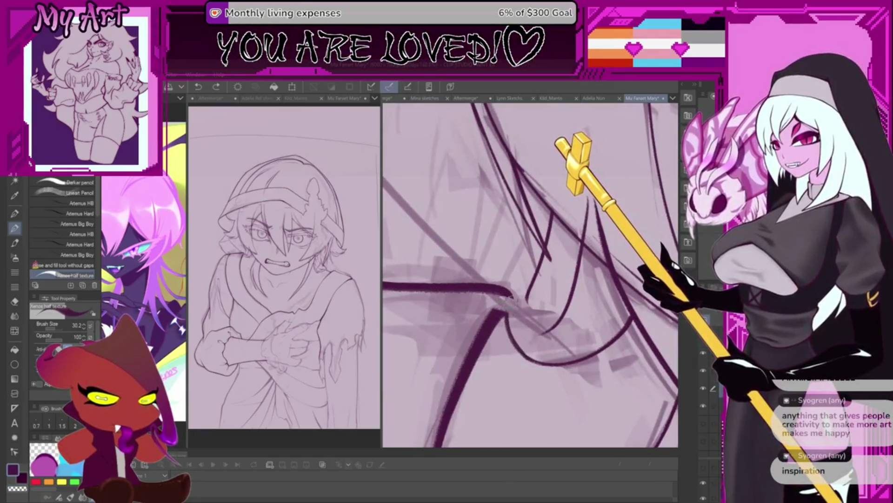
pyautogui.moveTo(512, 299); pyautogui.dragTo(533, 359)
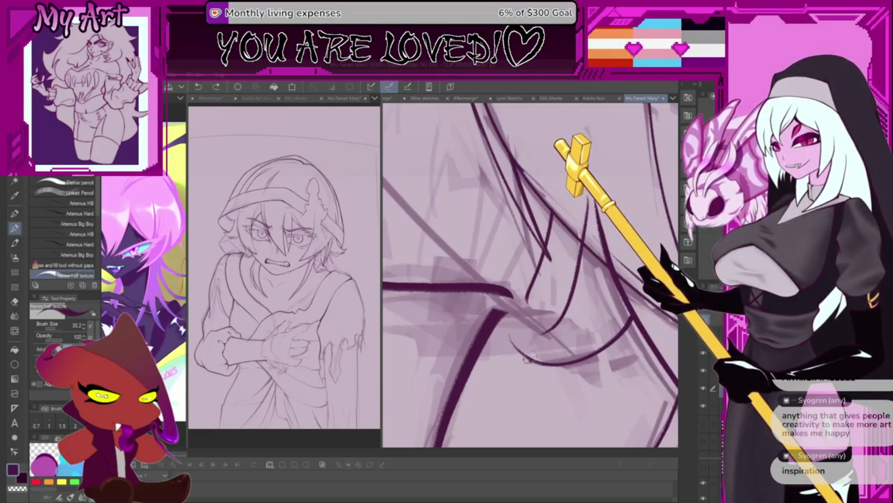
pyautogui.moveTo(488, 314)
pyautogui.mouseDown()
pyautogui.moveTo(511, 268)
pyautogui.moveTo(540, 275)
pyautogui.mouseUp()
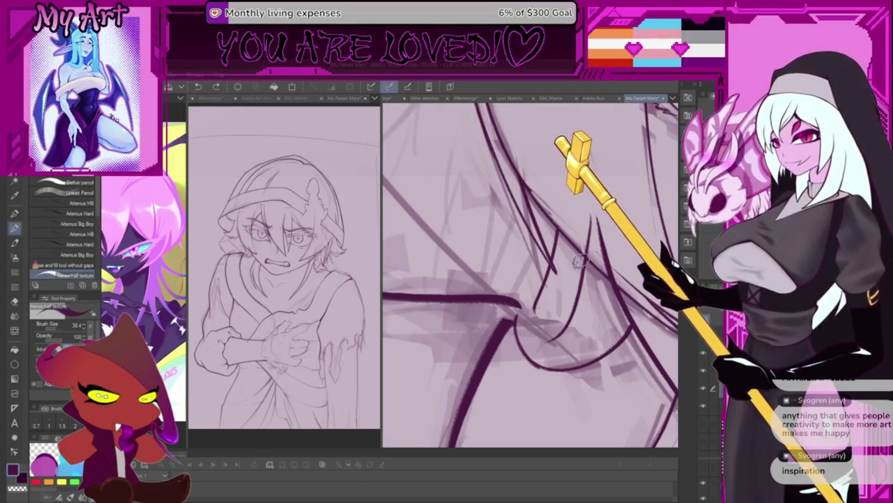
# Undo a stray down-left line and reduce the brush size to 28.5 for finer strands
pyautogui.moveTo(581, 274); pyautogui.dragTo(547, 321)
pyautogui.hotkey('ctrl', 'z')
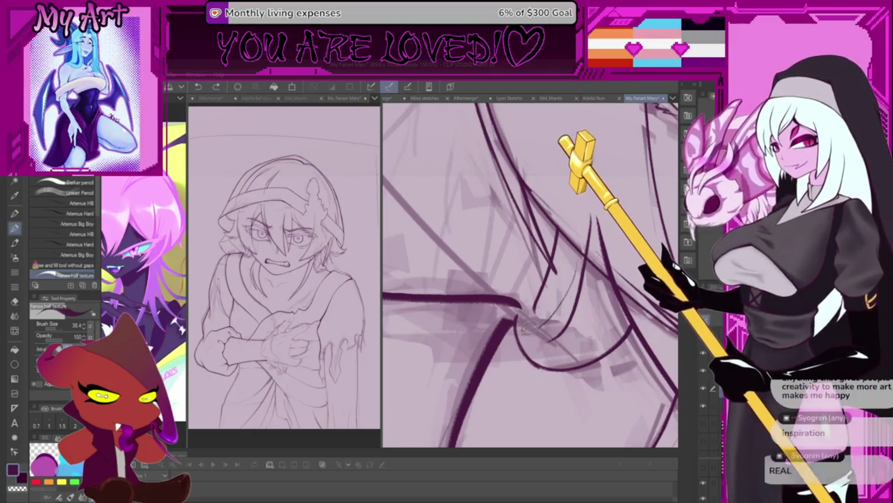
pyautogui.press('[')
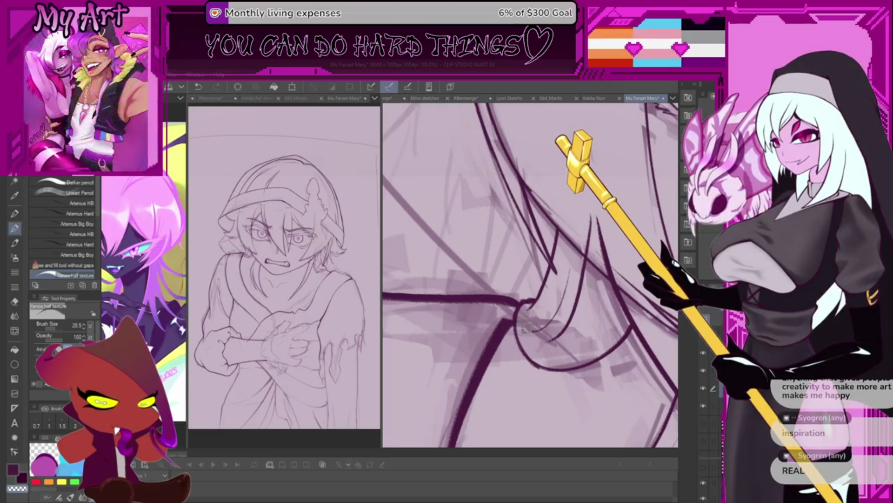
pyautogui.moveTo(602, 301)
pyautogui.mouseDown()
pyautogui.moveTo(584, 287)
pyautogui.moveTo(553, 328)
pyautogui.mouseUp()
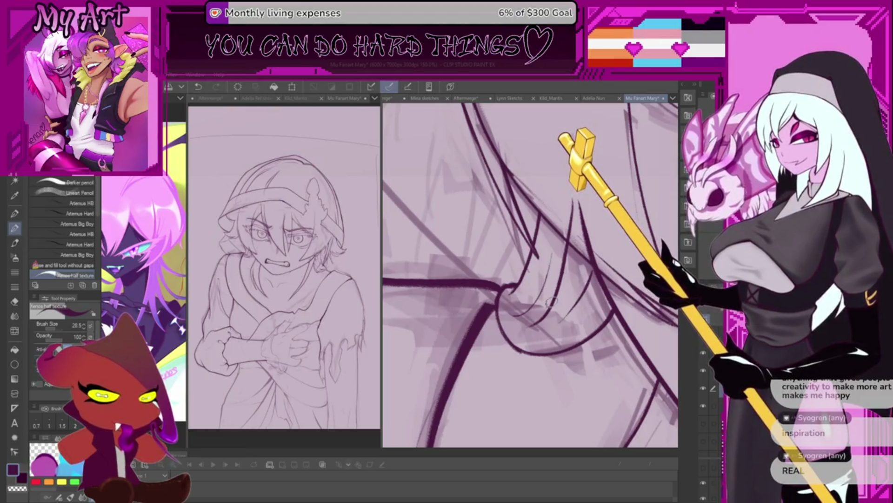
pyautogui.moveTo(585, 301)
pyautogui.mouseDown()
pyautogui.moveTo(546, 343)
pyautogui.moveTo(582, 307)
pyautogui.moveTo(577, 311)
pyautogui.mouseUp()
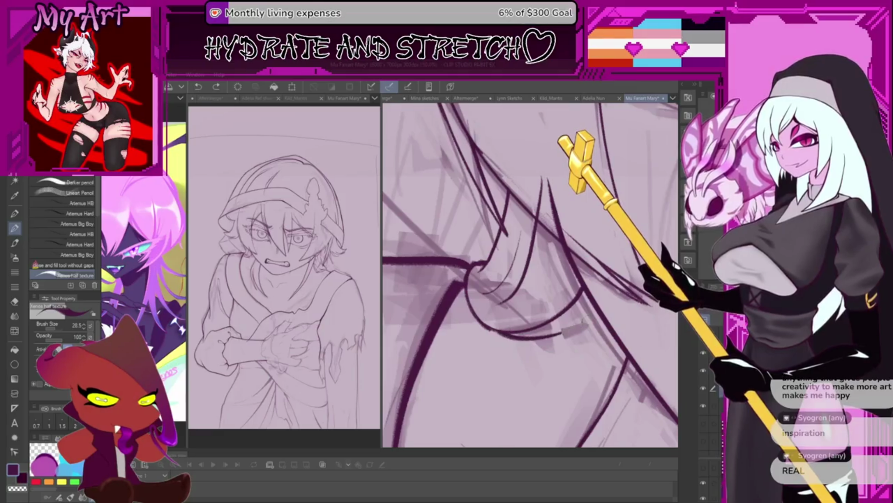
# Undo a grey shading stroke and turn the canvas so the next hair lines run horizontally
pyautogui.hotkey('ctrl', 'z')
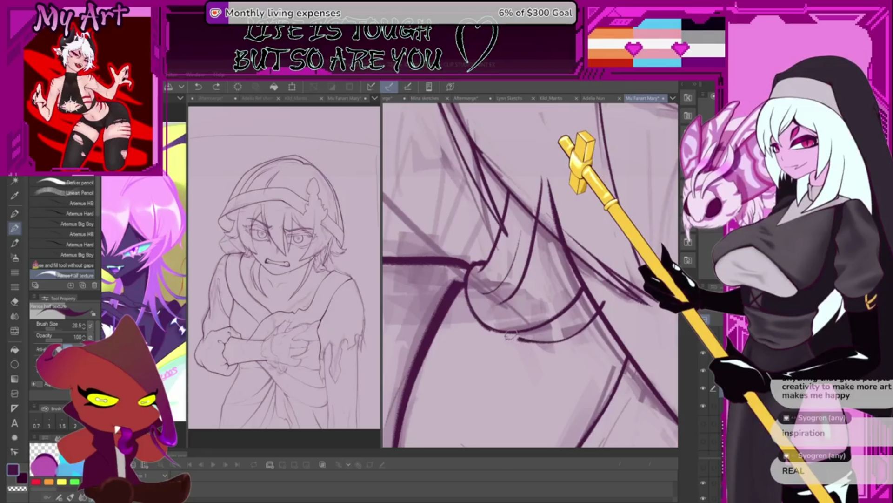
pyautogui.moveTo(579, 281); pyautogui.dragTo(532, 346)
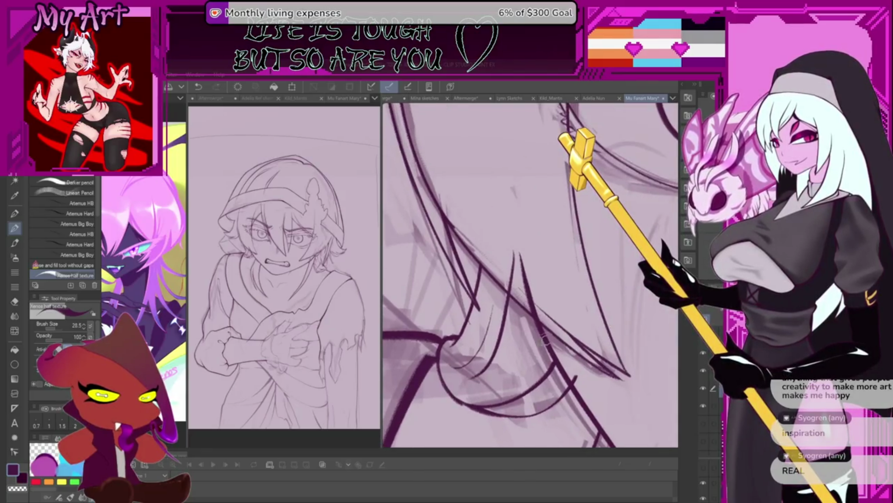
pyautogui.scroll(-1, 546, 341)
pyautogui.scroll(-1, 537, 314)
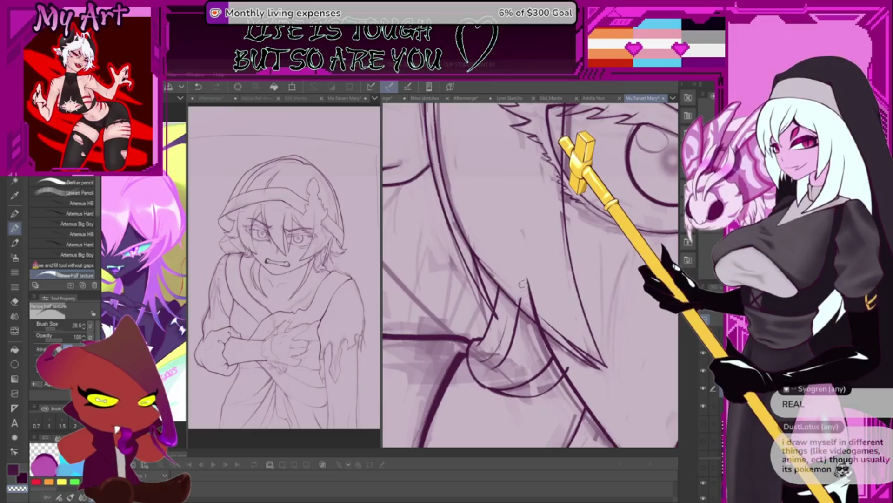
pyautogui.moveTo(527, 296)
pyautogui.mouseDown()
pyautogui.moveTo(599, 297)
pyautogui.moveTo(569, 294)
pyautogui.mouseUp()
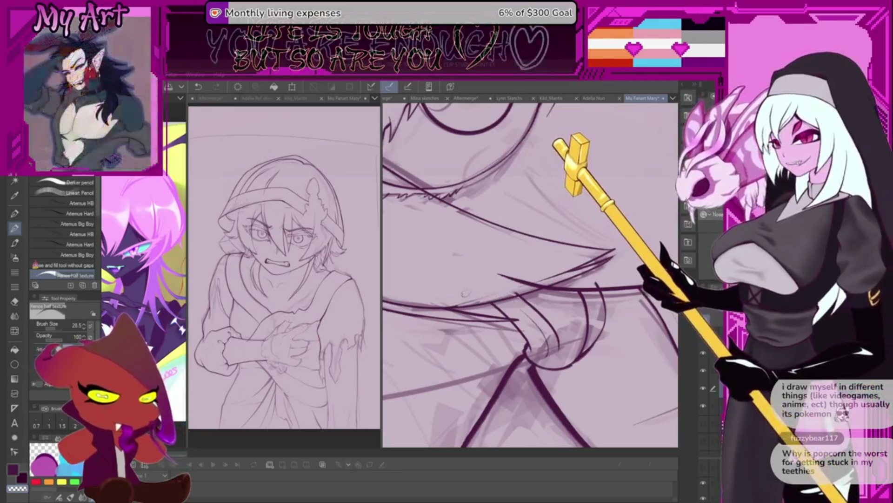
pyautogui.scroll(-1, 532, 277)
pyautogui.scroll(1, 533, 278)
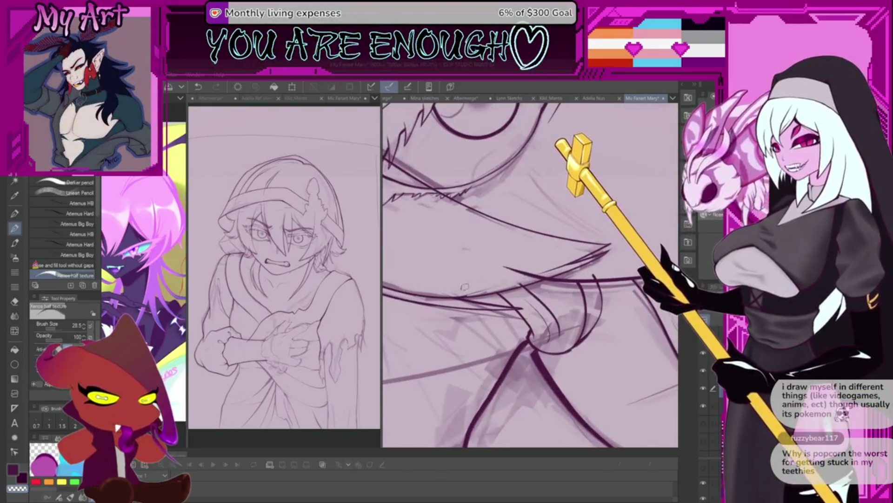
pyautogui.scroll(2, 541, 269)
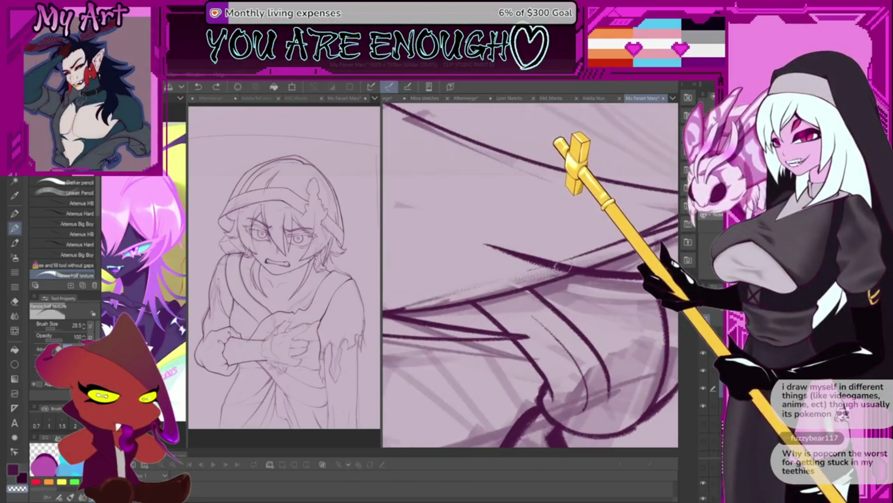
pyautogui.scroll(-1, 551, 265)
pyautogui.scroll(-1, 549, 269)
pyautogui.scroll(-1, 546, 273)
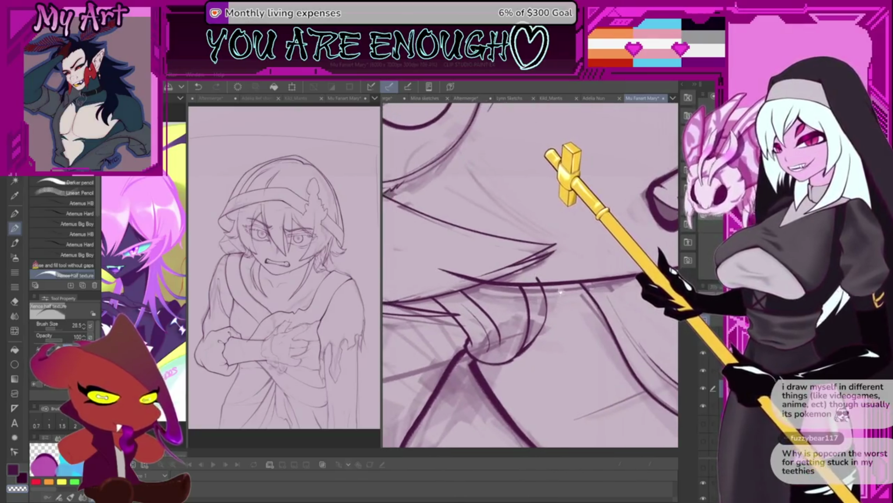
pyautogui.scroll(-1, 542, 276)
pyautogui.scroll(1, 544, 276)
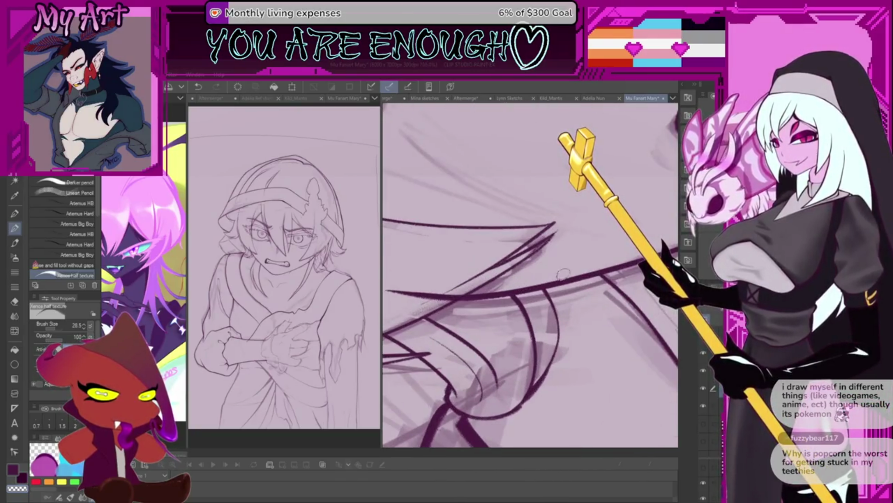
pyautogui.moveTo(564, 274)
pyautogui.mouseDown()
pyautogui.moveTo(489, 349)
pyautogui.moveTo(523, 347)
pyautogui.mouseUp()
pyautogui.scroll(-1, 524, 347)
pyautogui.scroll(-1, 523, 347)
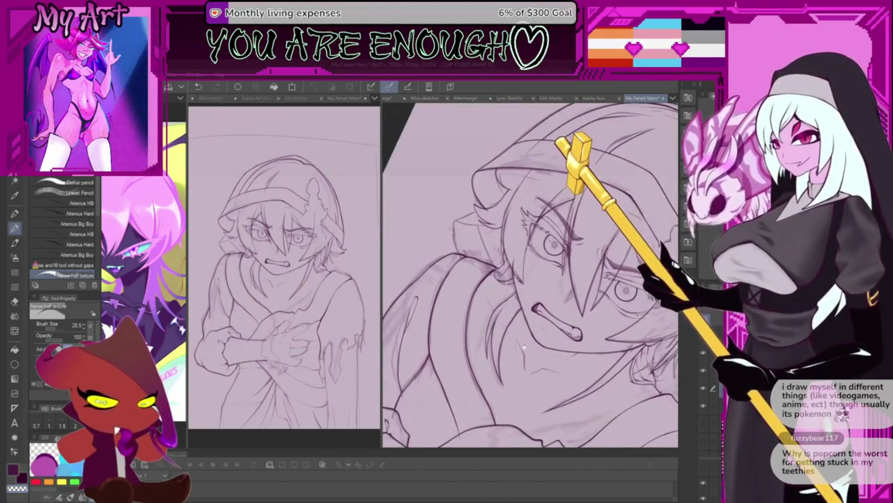
pyautogui.scroll(-1, 523, 348)
pyautogui.scroll(-1, 523, 347)
pyautogui.moveTo(524, 346); pyautogui.dragTo(529, 313)
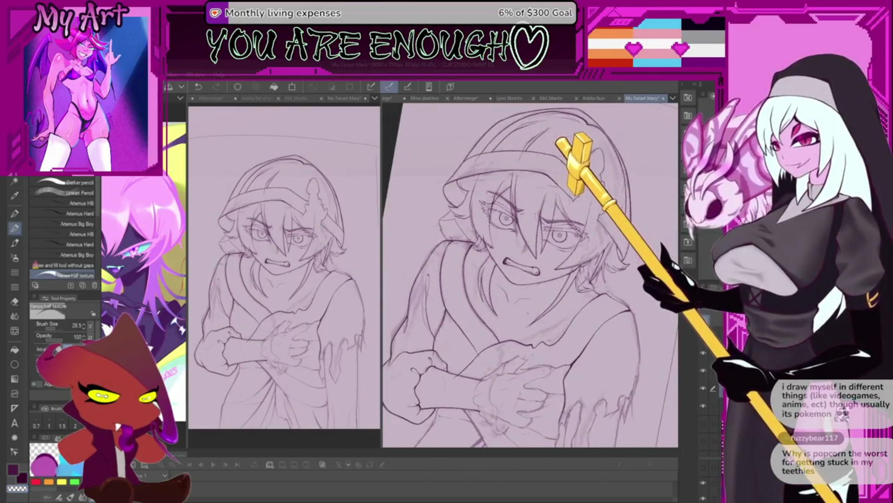
pyautogui.hotkey('ctrl', 'h')
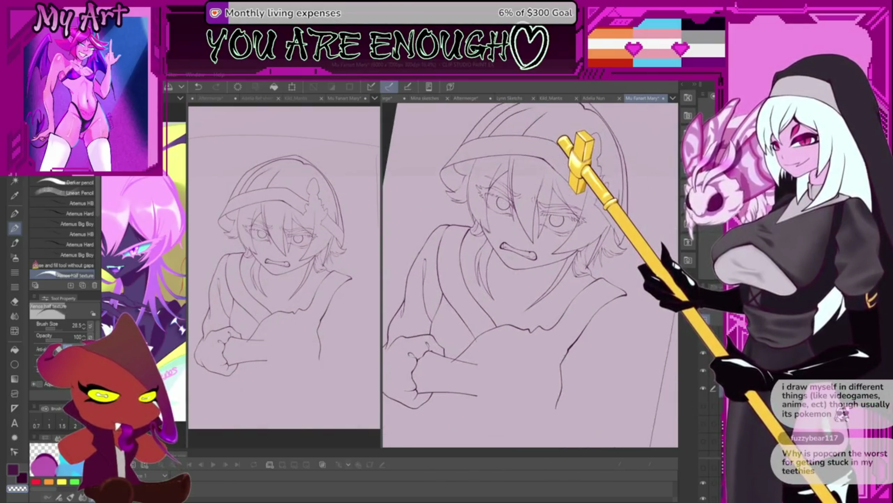
pyautogui.scroll(-1, 505, 258)
pyautogui.click(704, 408)
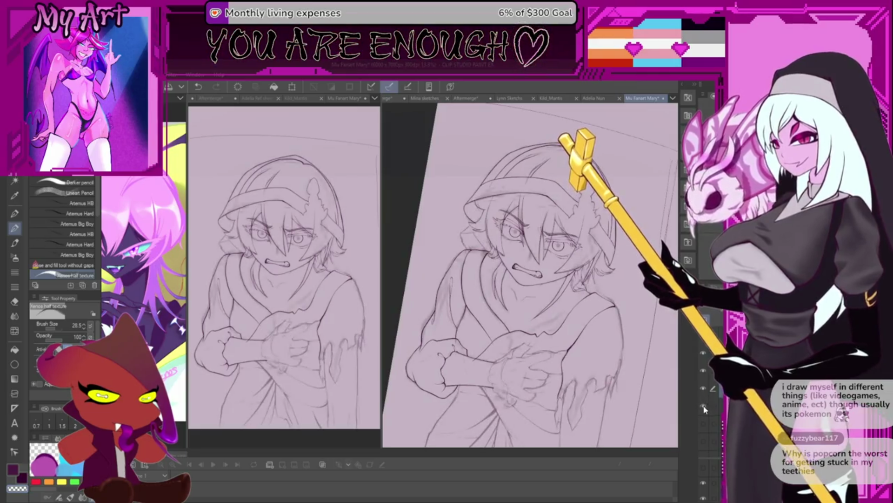
pyautogui.scroll(2, 531, 272)
pyautogui.scroll(1, 530, 272)
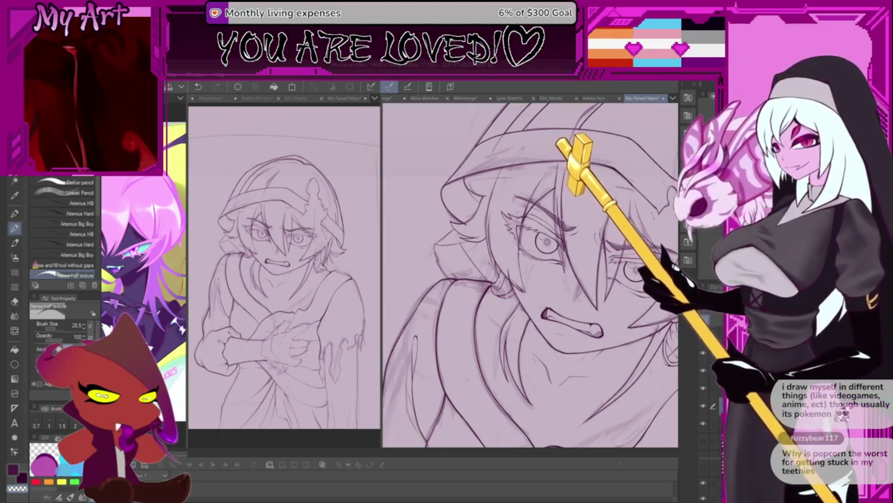
pyautogui.scroll(3, 464, 302)
pyautogui.scroll(2, 464, 301)
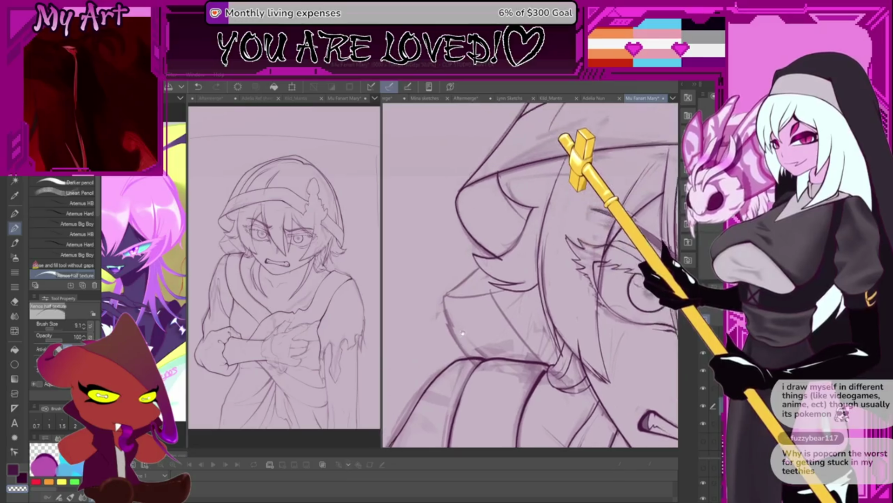
pyautogui.scroll(1, 464, 302)
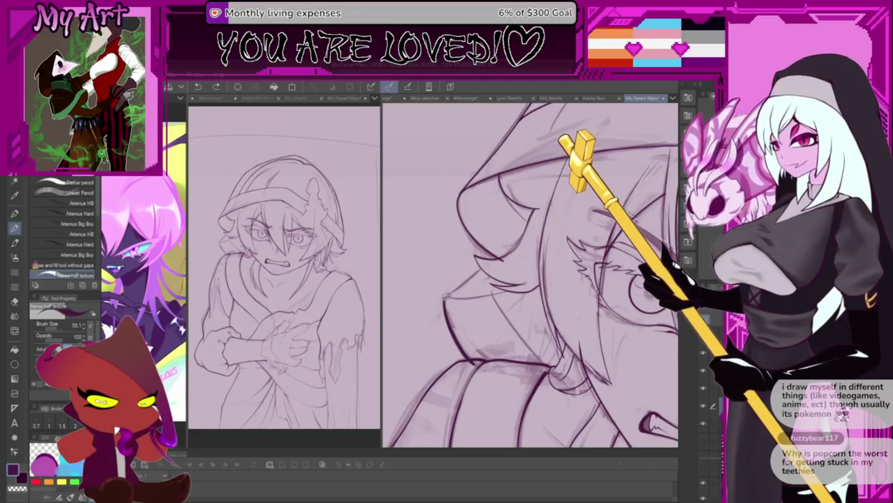
# Ink the hair's left edge and redo a short stroke on the spiky hair lock
pyautogui.moveTo(446, 297); pyautogui.dragTo(475, 302)
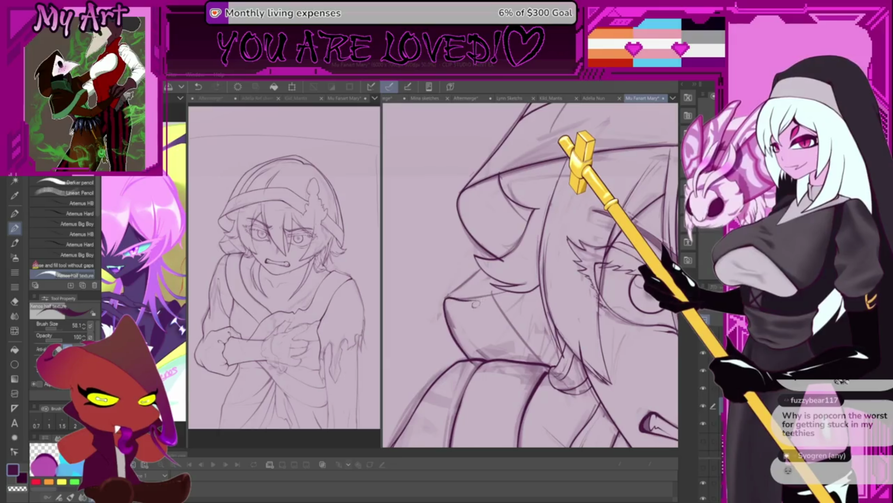
pyautogui.press('-')
pyautogui.press('-')
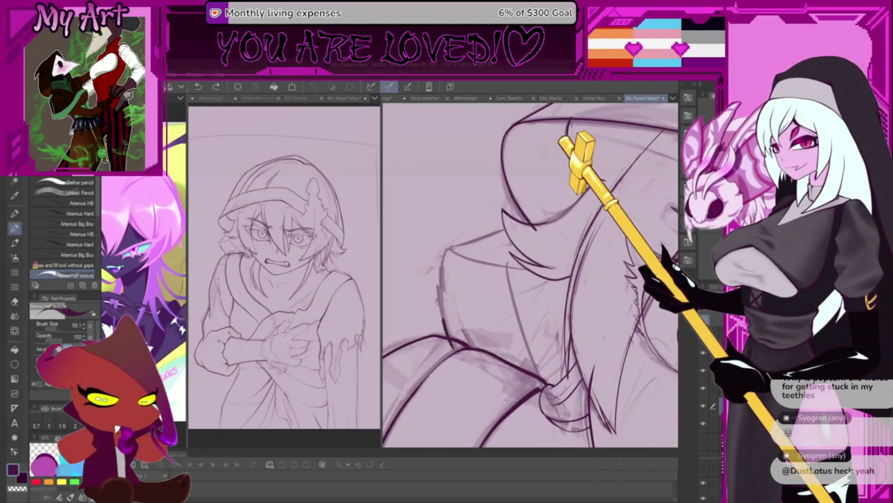
pyautogui.moveTo(439, 317)
pyautogui.mouseDown()
pyautogui.moveTo(450, 246)
pyautogui.moveTo(419, 353)
pyautogui.moveTo(436, 338)
pyautogui.mouseUp()
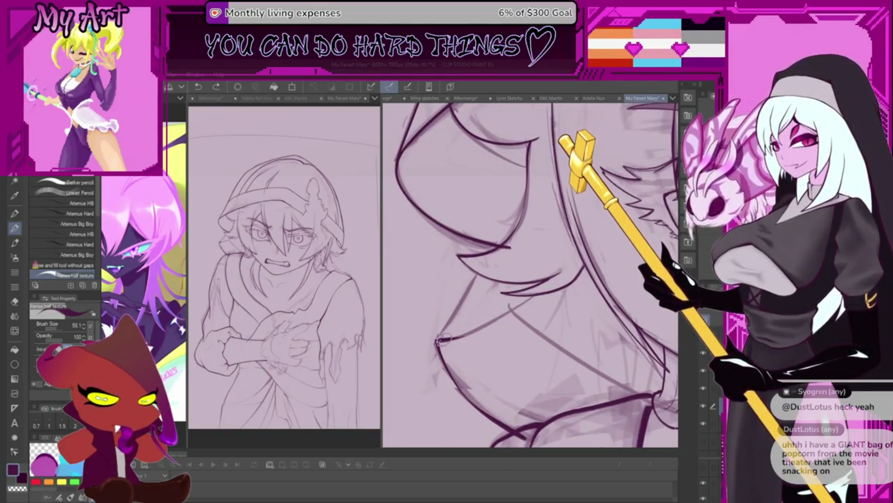
pyautogui.hotkey('ctrl', 'z')
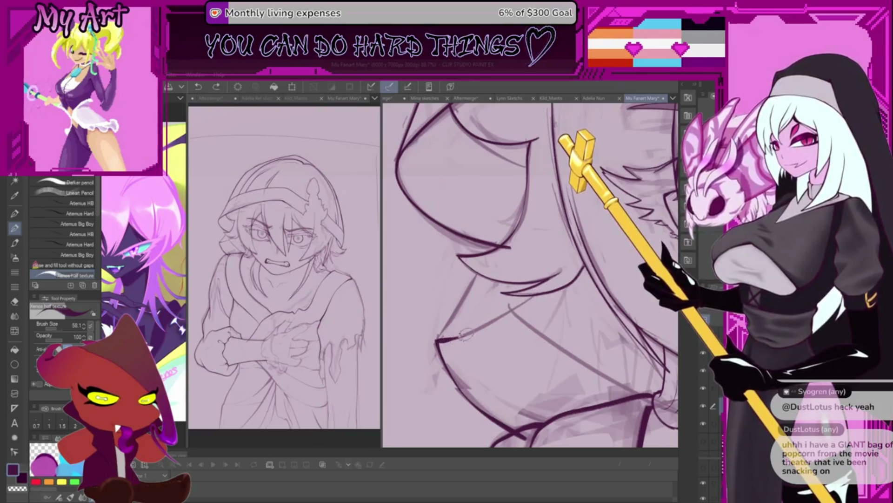
pyautogui.moveTo(489, 322)
pyautogui.mouseDown()
pyautogui.moveTo(558, 276)
pyautogui.moveTo(528, 259)
pyautogui.moveTo(419, 391)
pyautogui.moveTo(512, 290)
pyautogui.moveTo(482, 265)
pyautogui.moveTo(439, 349)
pyautogui.mouseUp()
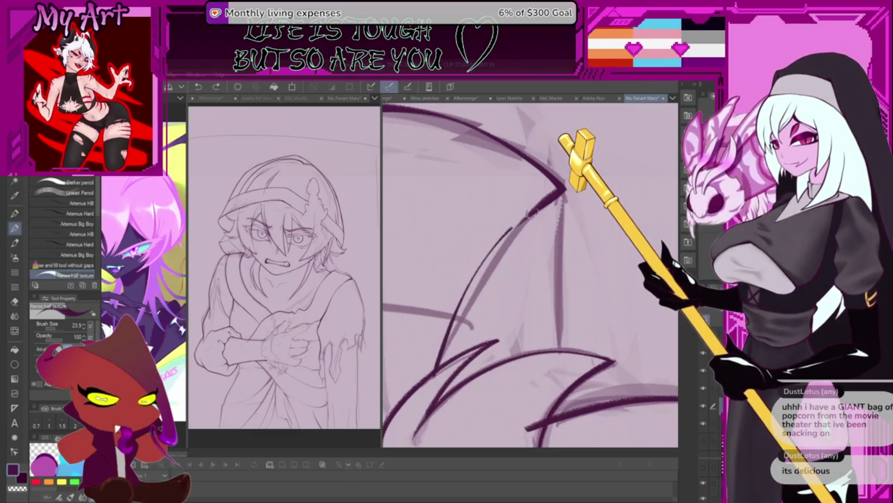
pyautogui.scroll(-1, 458, 295)
pyautogui.scroll(-1, 491, 278)
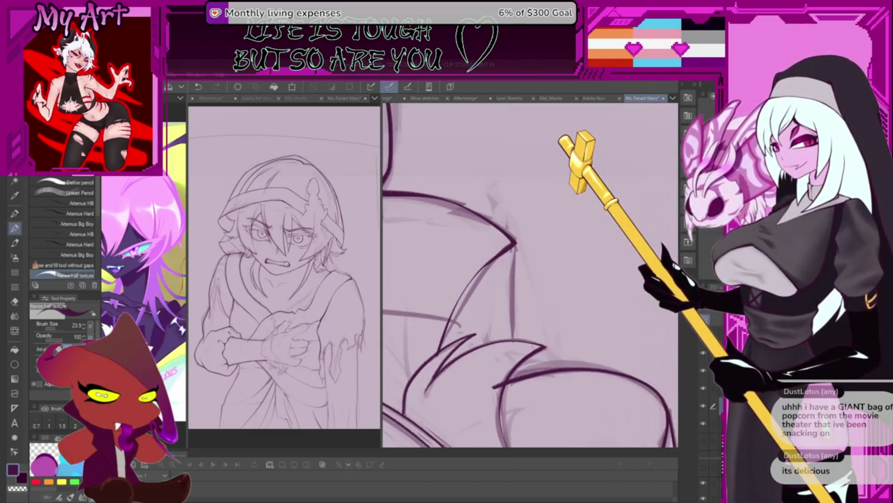
# Undo two strokes and redraw the diagonal hair line with a sharper top corner
pyautogui.hotkey('ctrl', 'z')
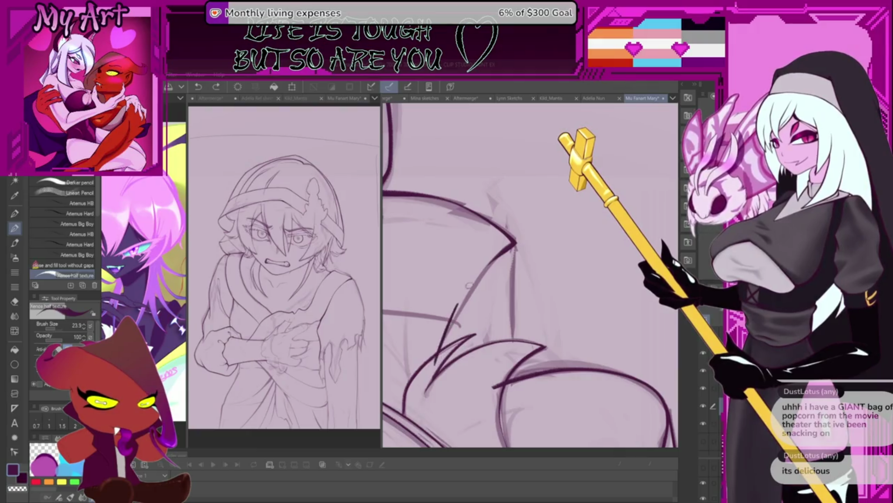
pyautogui.hotkey('ctrl', 'z')
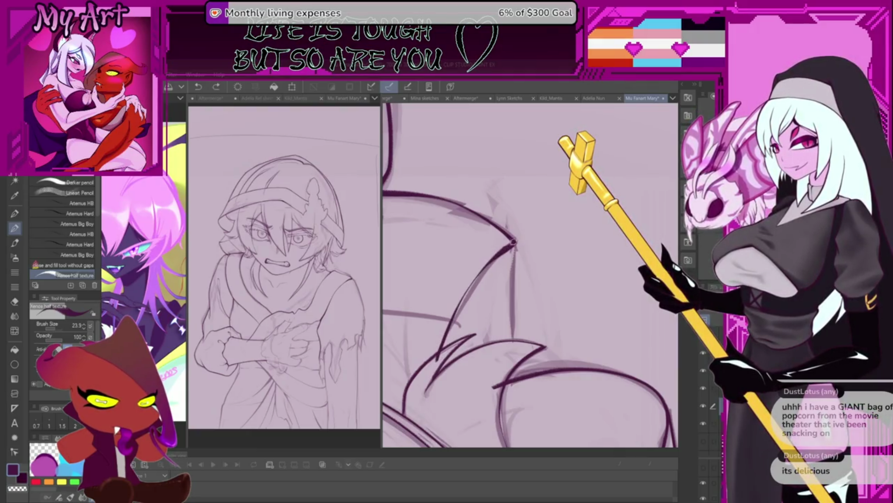
pyautogui.moveTo(513, 240); pyautogui.dragTo(436, 357)
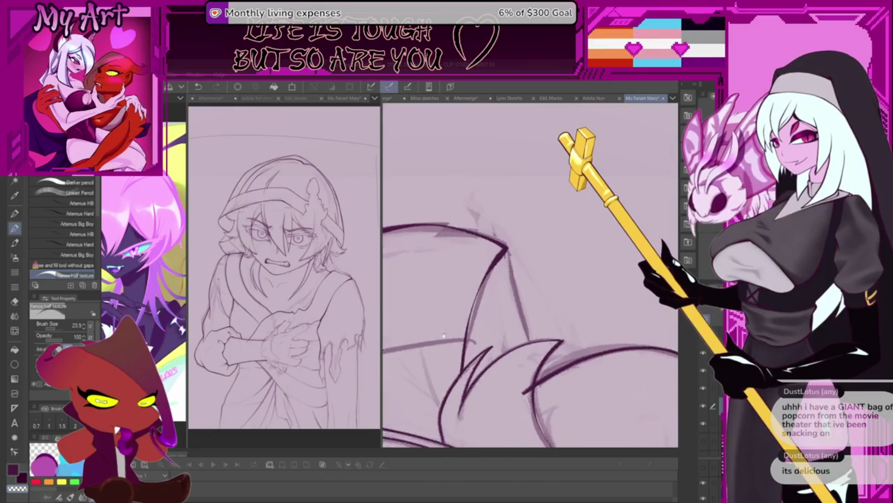
pyautogui.moveTo(489, 279)
pyautogui.mouseDown()
pyautogui.moveTo(516, 241)
pyautogui.moveTo(551, 267)
pyautogui.mouseUp()
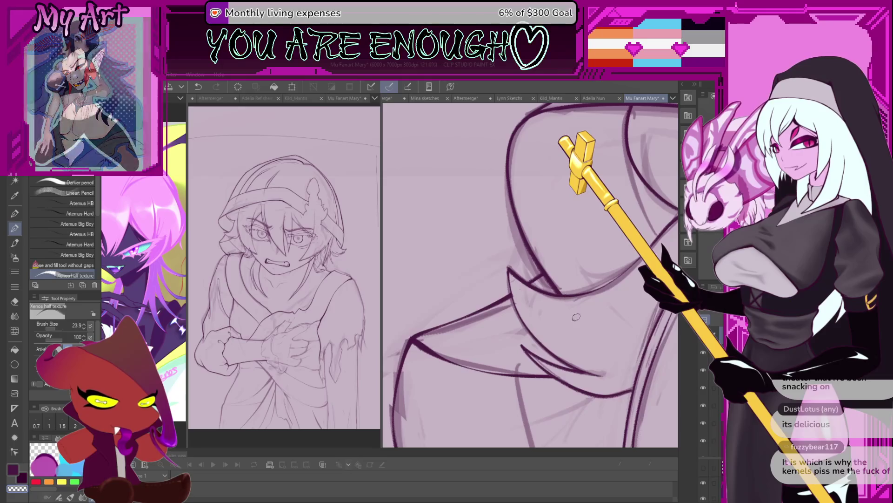
pyautogui.moveTo(569, 302); pyautogui.dragTo(511, 279)
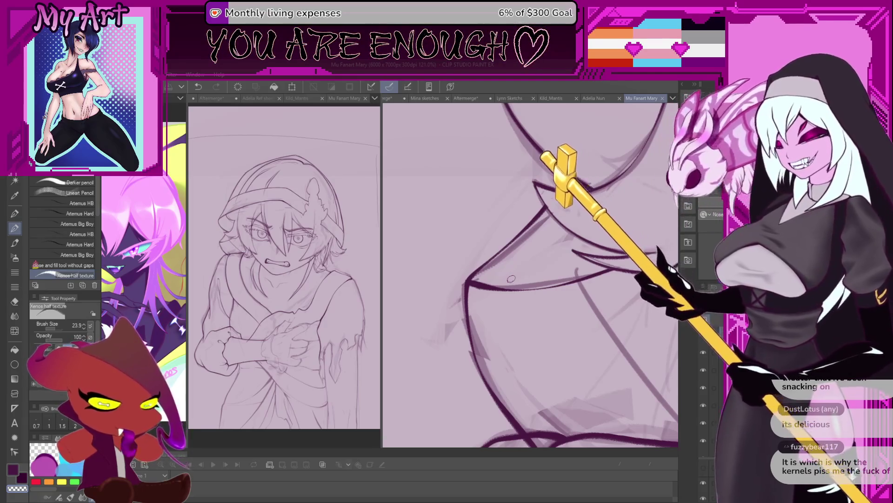
pyautogui.scroll(-2, 602, 260)
pyautogui.scroll(1, 600, 260)
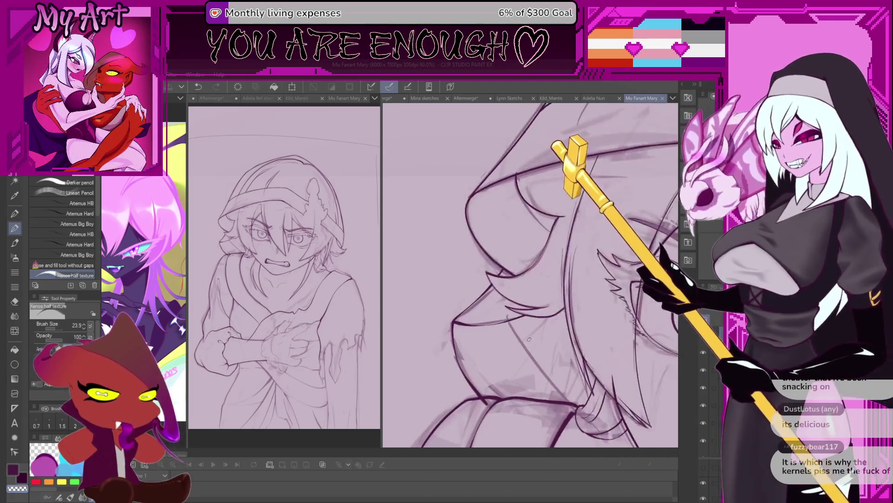
pyautogui.scroll(1, 600, 259)
pyautogui.scroll(1, 531, 264)
pyautogui.scroll(2, 442, 269)
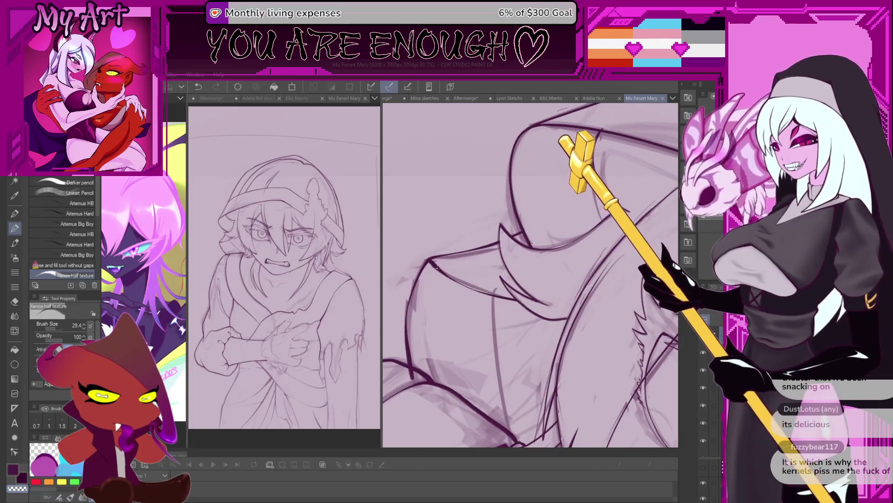
# Ink a short vertical line and a diagonal line down through the lower hair locks
pyautogui.moveTo(513, 353)
pyautogui.mouseDown()
pyautogui.moveTo(478, 312)
pyautogui.moveTo(477, 412)
pyautogui.mouseUp()
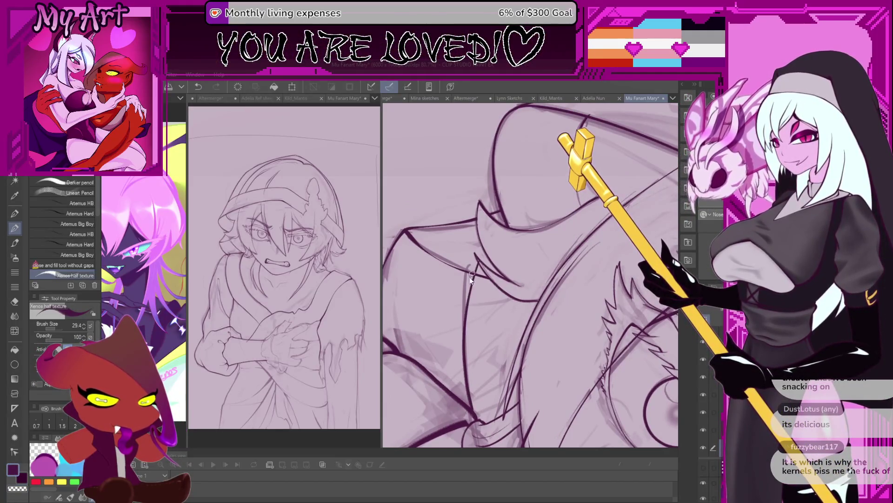
pyautogui.moveTo(471, 280); pyautogui.dragTo(479, 335)
pyautogui.moveTo(480, 380); pyautogui.dragTo(480, 335)
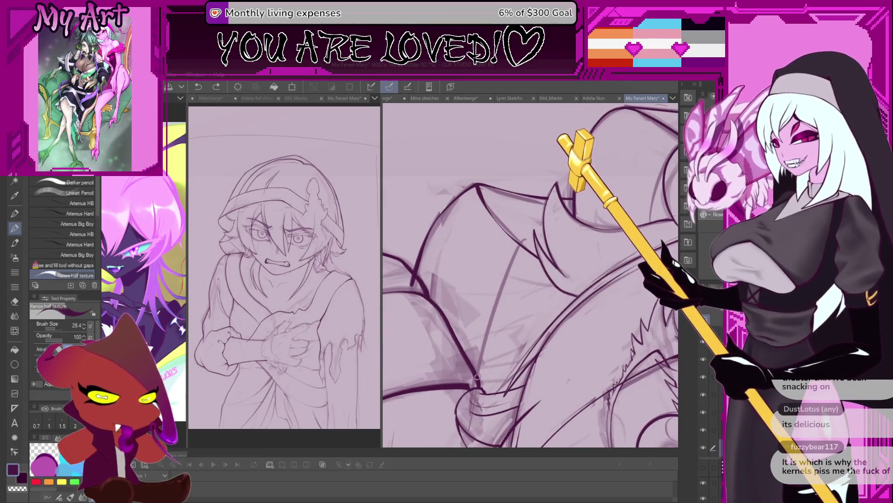
pyautogui.moveTo(529, 236); pyautogui.dragTo(484, 328)
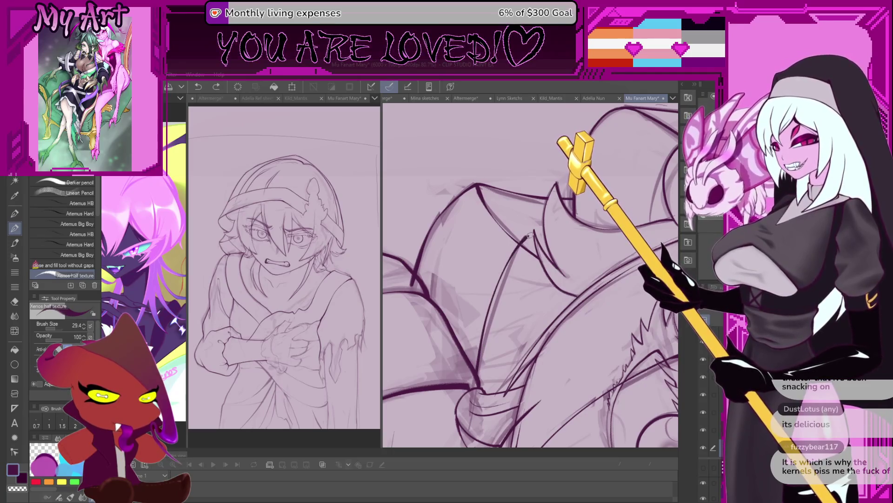
pyautogui.scroll(2, 525, 225)
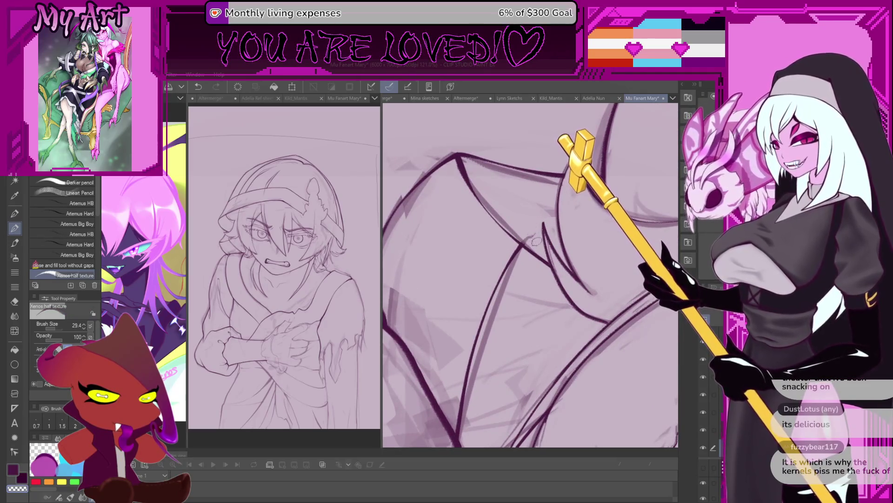
pyautogui.moveTo(537, 240); pyautogui.dragTo(485, 285)
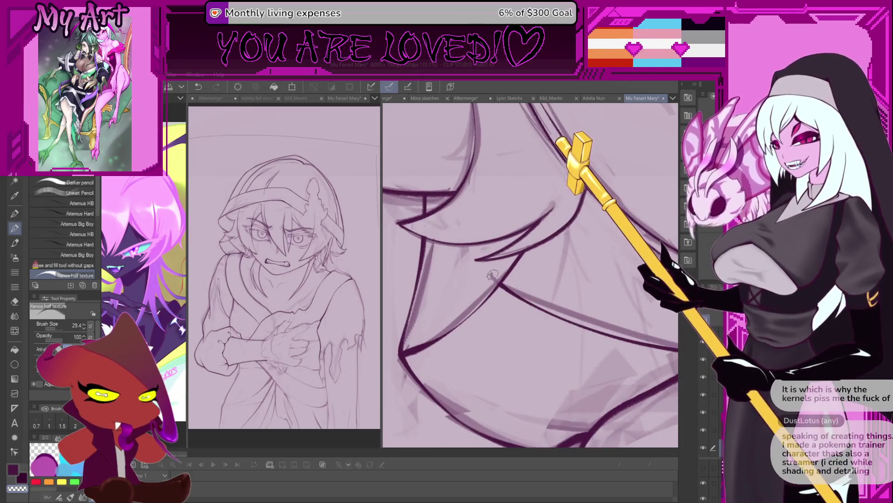
pyautogui.moveTo(487, 347)
pyautogui.mouseDown()
pyautogui.moveTo(517, 330)
pyautogui.moveTo(491, 321)
pyautogui.moveTo(481, 328)
pyautogui.mouseUp()
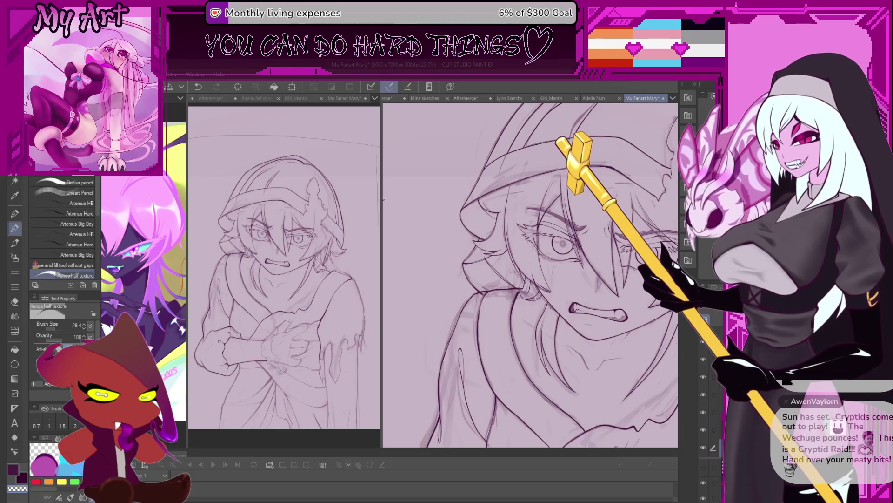
# Reveal the reference illustration beside the sketch, then switch to the Adelia Nun illustration
pyautogui.moveTo(382, 200); pyautogui.dragTo(486, 203)
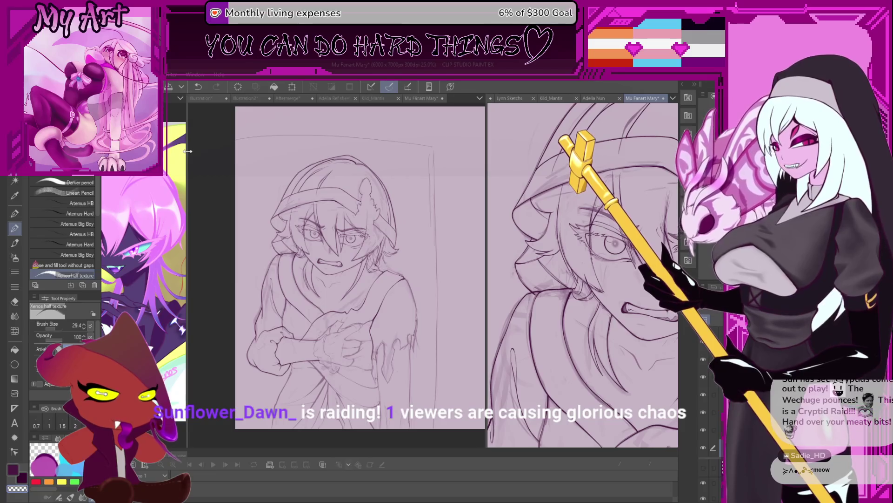
pyautogui.moveTo(187, 150); pyautogui.dragTo(307, 150)
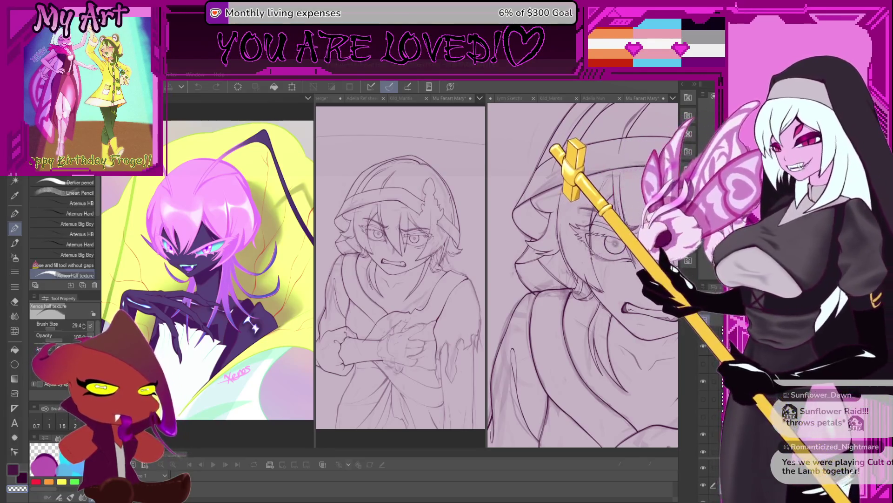
pyautogui.click(594, 99)
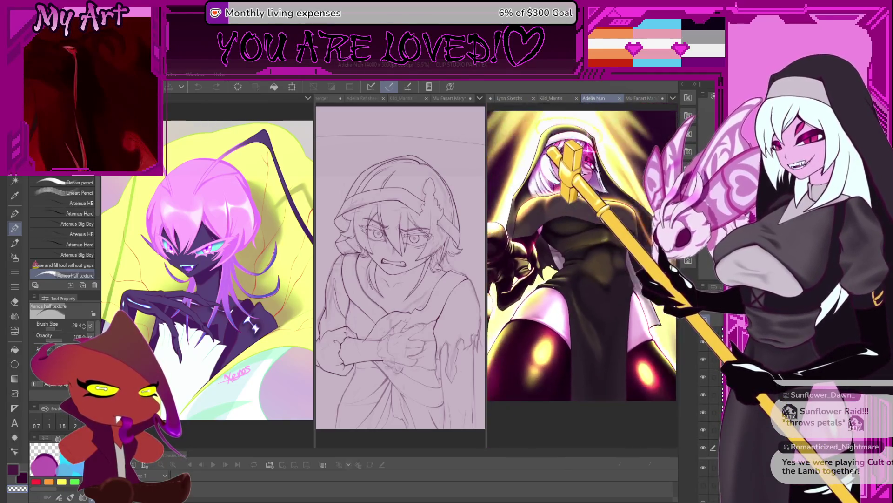
pyautogui.click(513, 99)
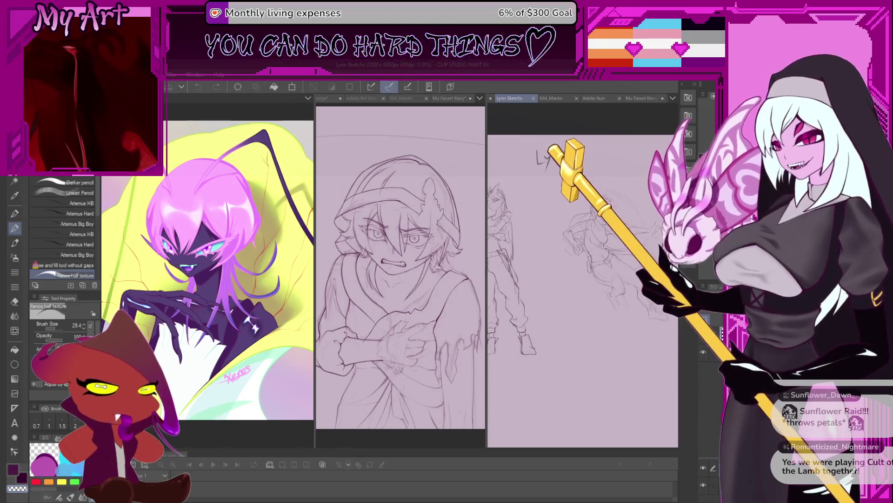
pyautogui.scroll(2, 557, 216)
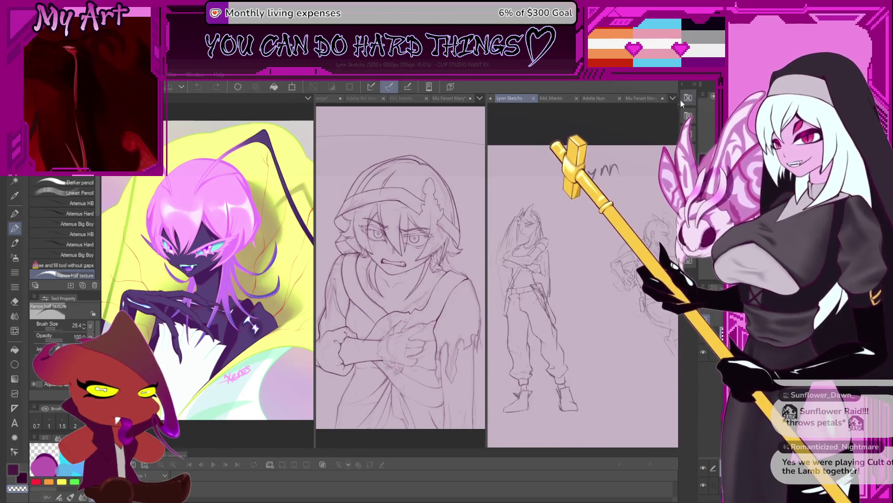
pyautogui.click(551, 98)
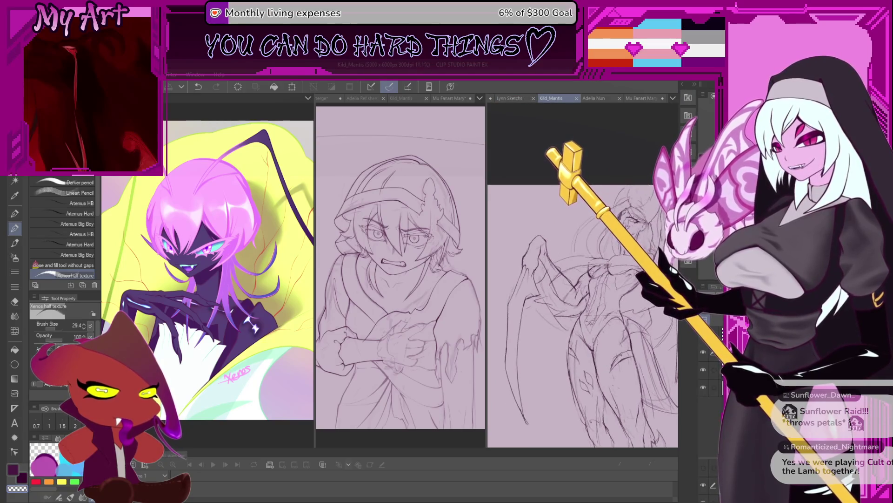
pyautogui.scroll(-2, 583, 293)
pyautogui.click(672, 101)
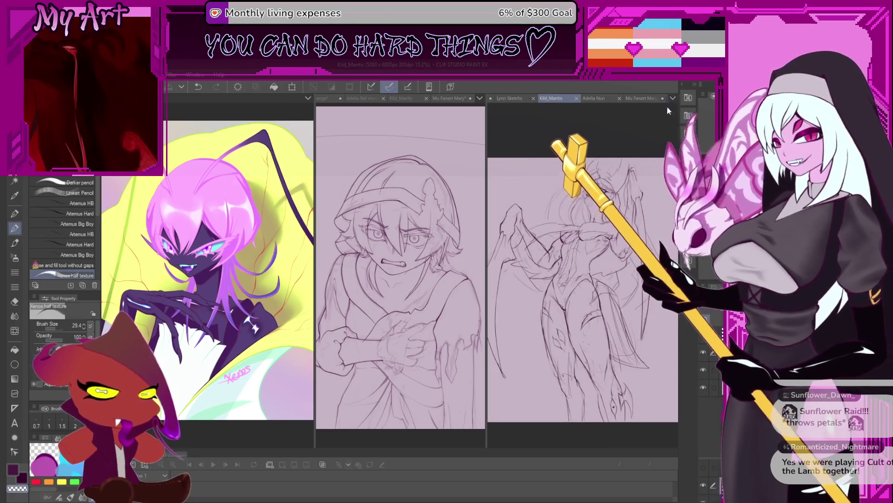
pyautogui.click(650, 140)
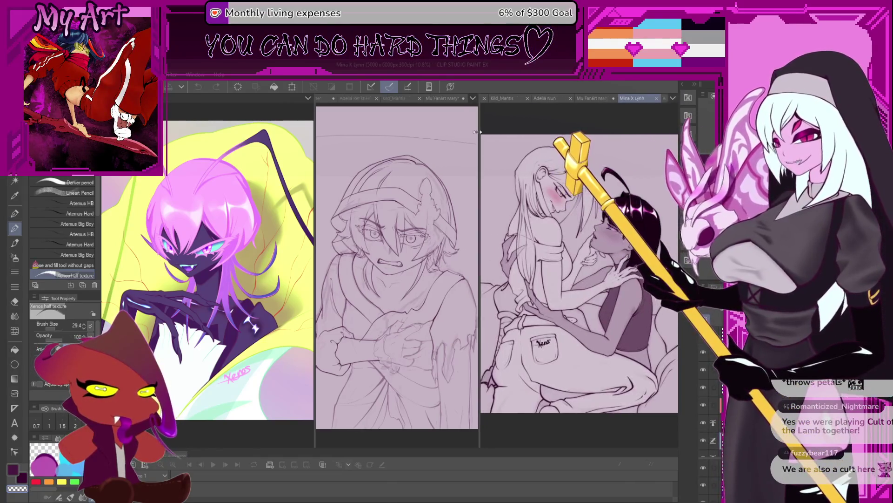
pyautogui.moveTo(486, 128); pyautogui.dragTo(343, 128)
pyautogui.moveTo(552, 280); pyautogui.dragTo(536, 283)
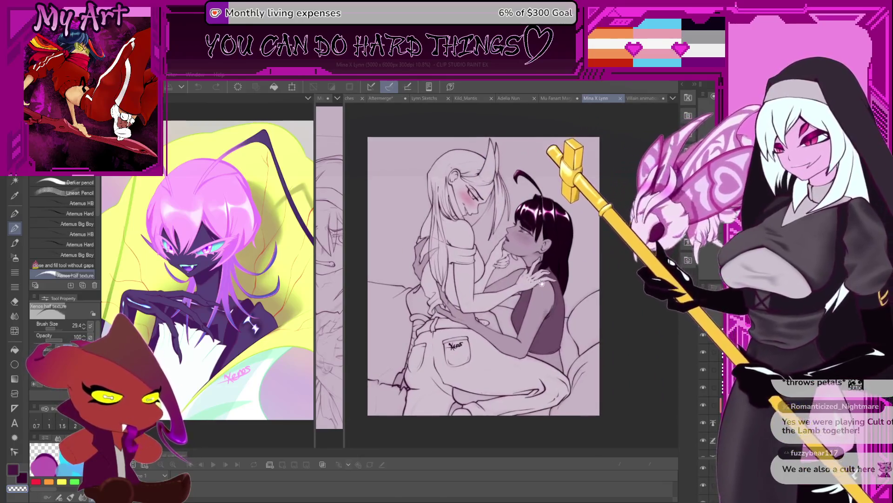
pyautogui.click(509, 98)
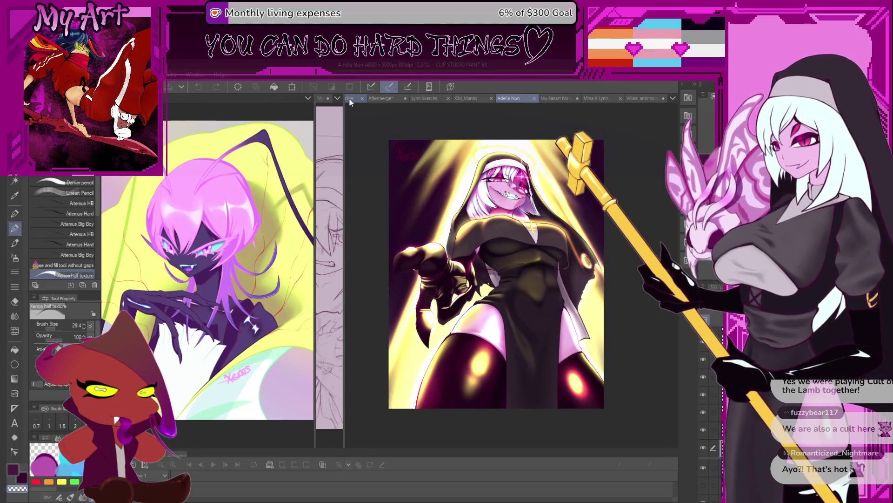
pyautogui.click(349, 99)
pyautogui.hotkey('ctrl', '+')
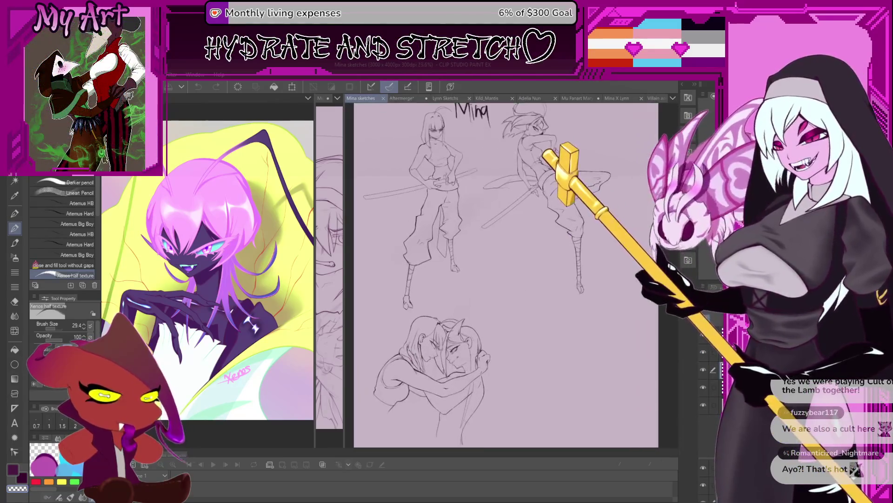
pyautogui.click(447, 98)
pyautogui.click(611, 98)
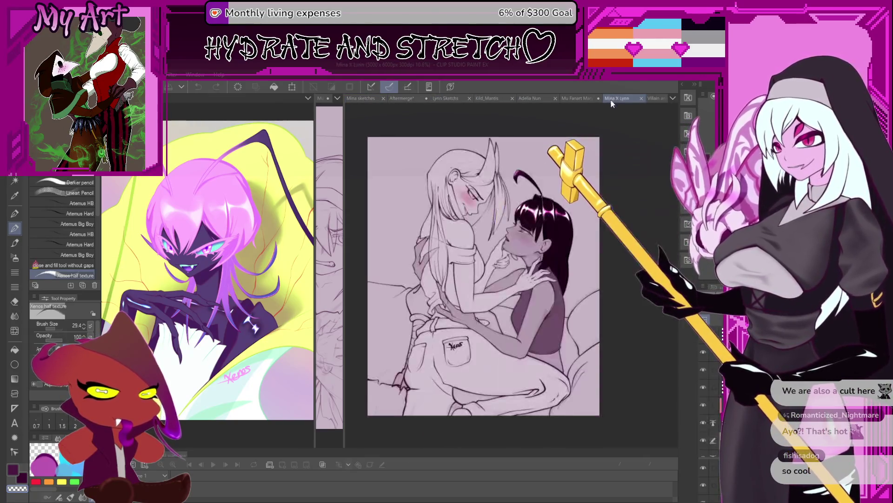
pyautogui.moveTo(515, 298)
pyautogui.mouseDown()
pyautogui.moveTo(536, 291)
pyautogui.moveTo(522, 266)
pyautogui.moveTo(511, 283)
pyautogui.mouseUp()
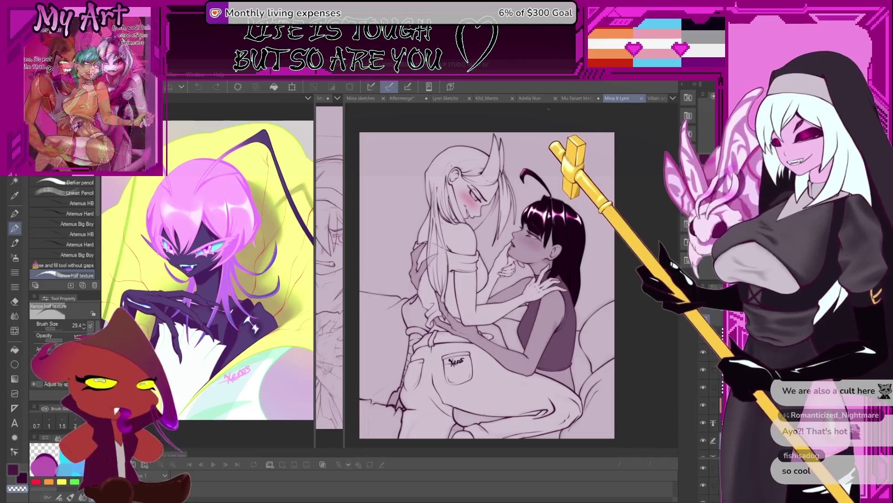
pyautogui.click(529, 99)
pyautogui.click(578, 99)
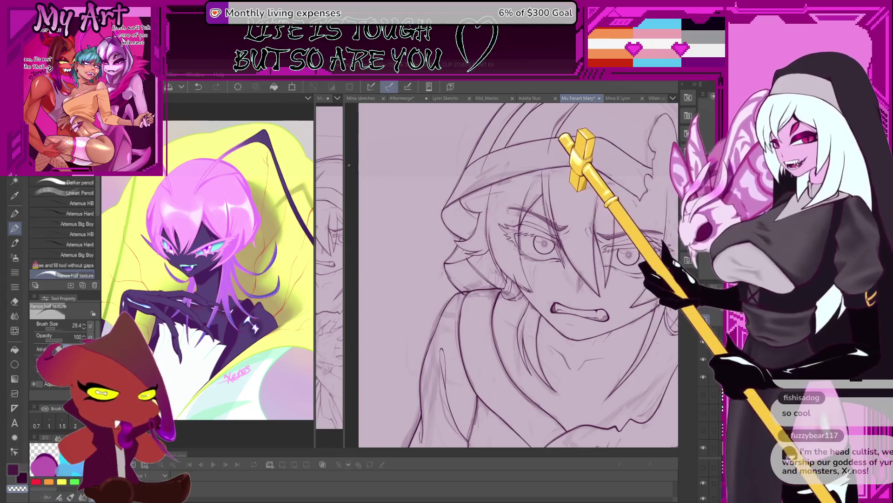
pyautogui.moveTo(345, 166); pyautogui.dragTo(522, 234)
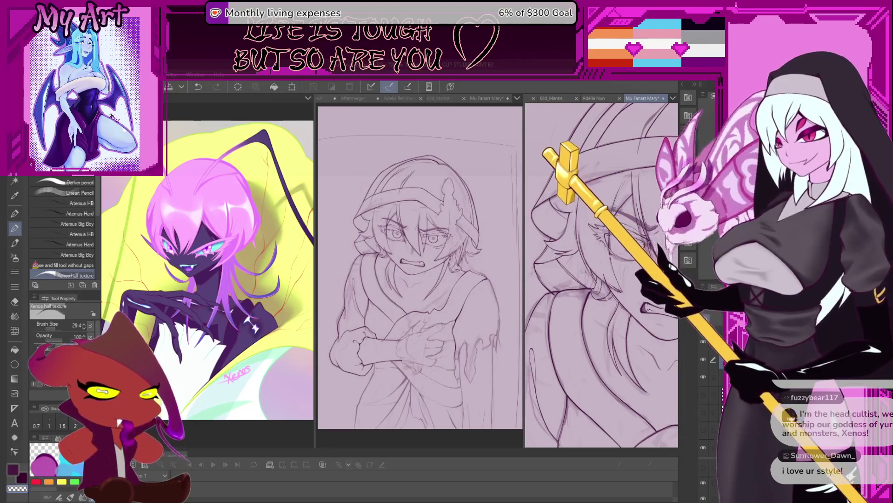
pyautogui.scroll(1, 602, 312)
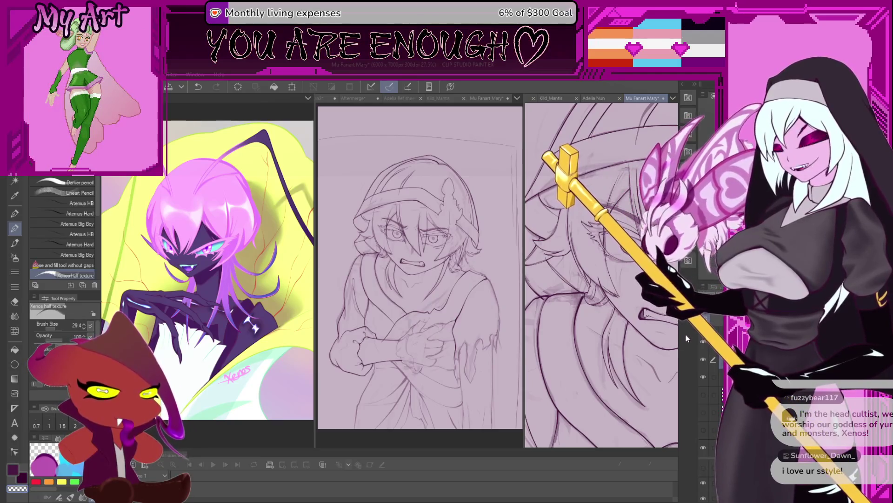
pyautogui.scroll(-2, 601, 279)
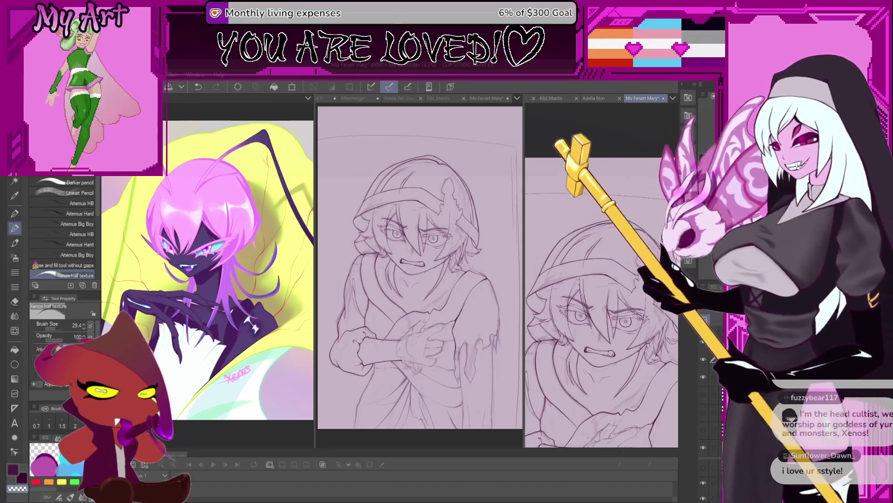
# Zoom out slightly so the right pane frames the character's face
pyautogui.hotkey('ctrl', '-')
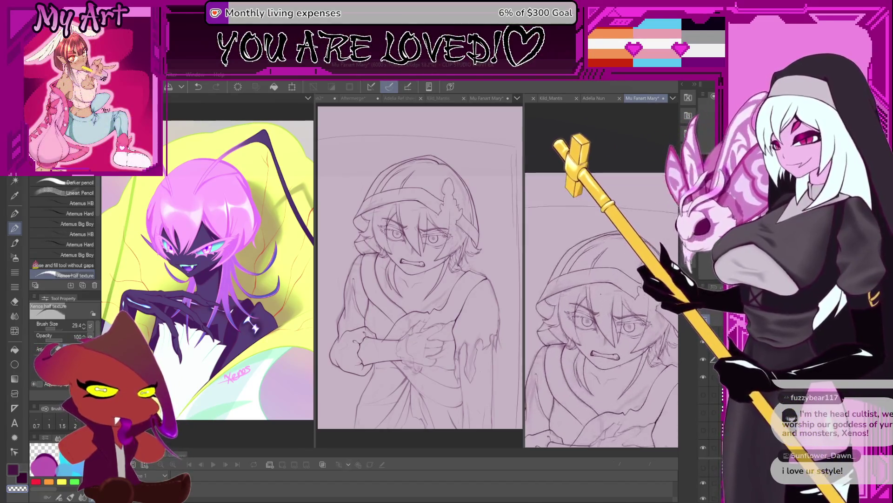
pyautogui.scroll(2, 601, 276)
pyautogui.scroll(2, 601, 276)
pyautogui.scroll(2, 601, 276)
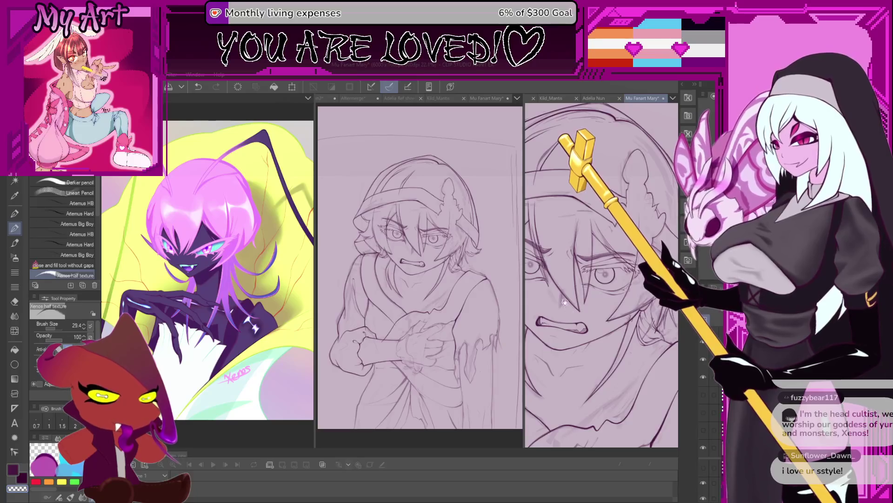
pyautogui.scroll(-1, 601, 276)
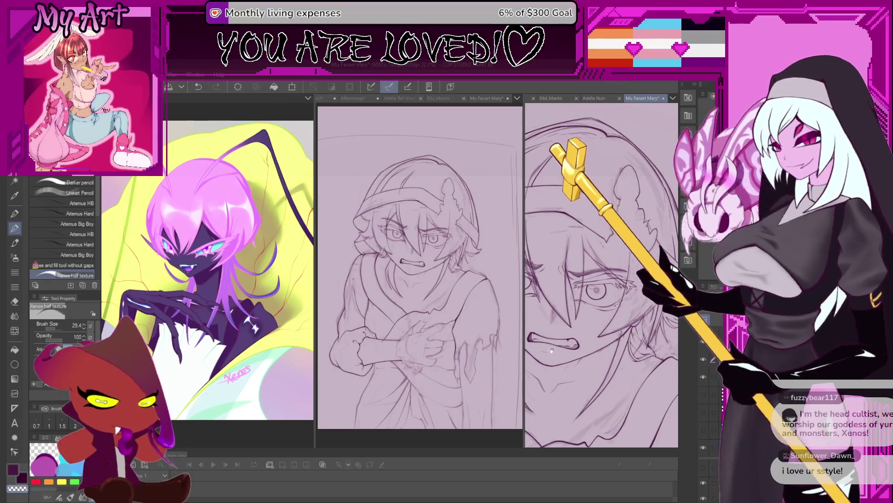
pyautogui.scroll(-1, 601, 276)
pyautogui.scroll(-1, 591, 296)
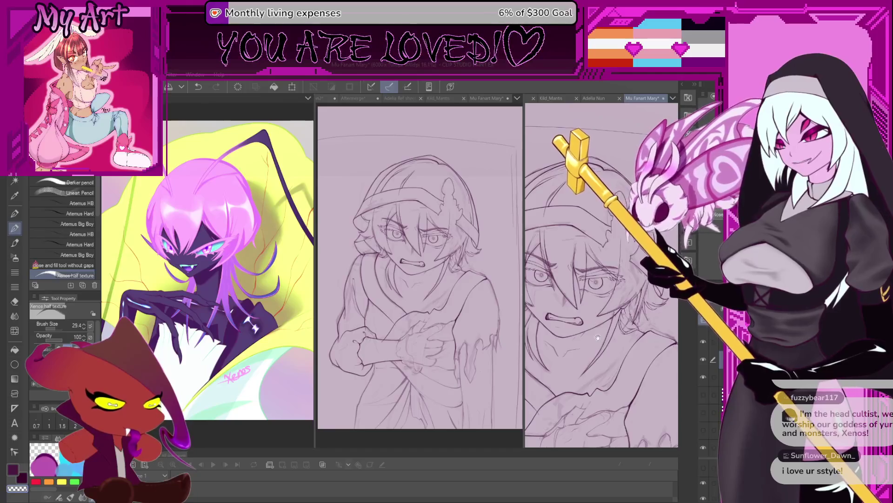
pyautogui.scroll(-1, 591, 295)
pyautogui.scroll(-1, 591, 296)
pyautogui.scroll(-2, 618, 287)
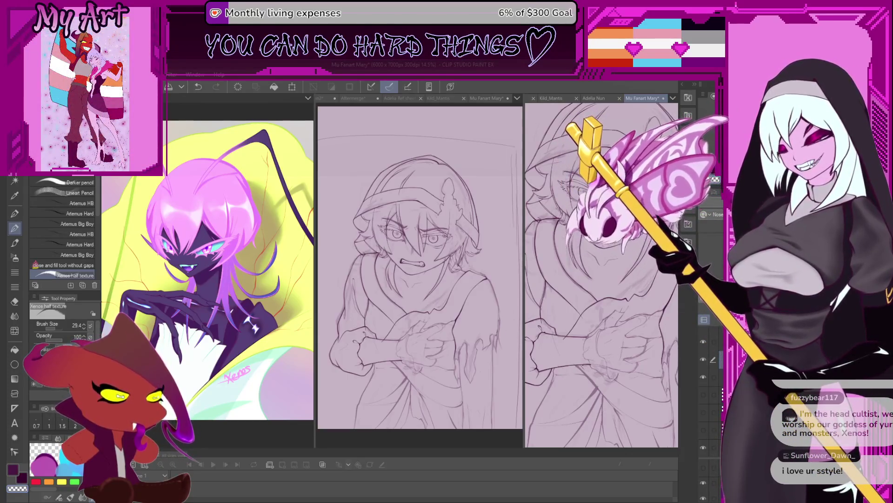
pyautogui.scroll(2, 600, 279)
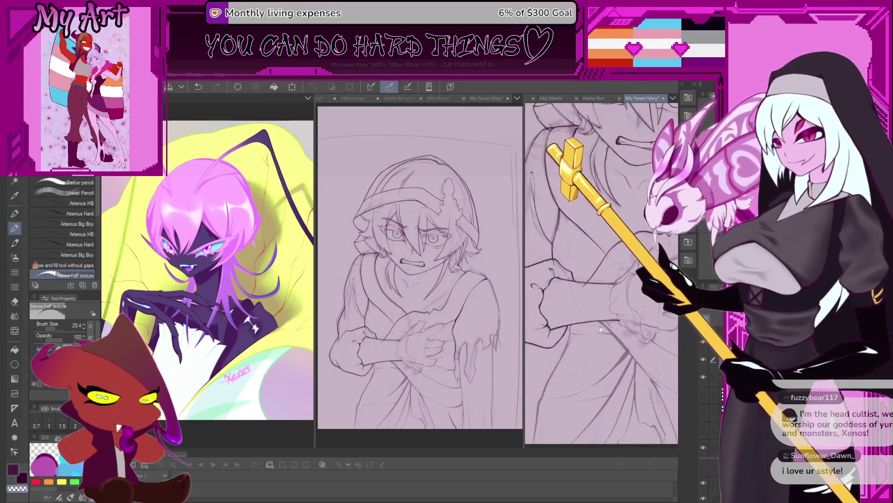
pyautogui.scroll(1, 600, 330)
pyautogui.scroll(1, 599, 321)
# Pan the right pane down to bring the crossed arms into close-up
pyautogui.moveTo(601, 319); pyautogui.dragTo(567, 337)
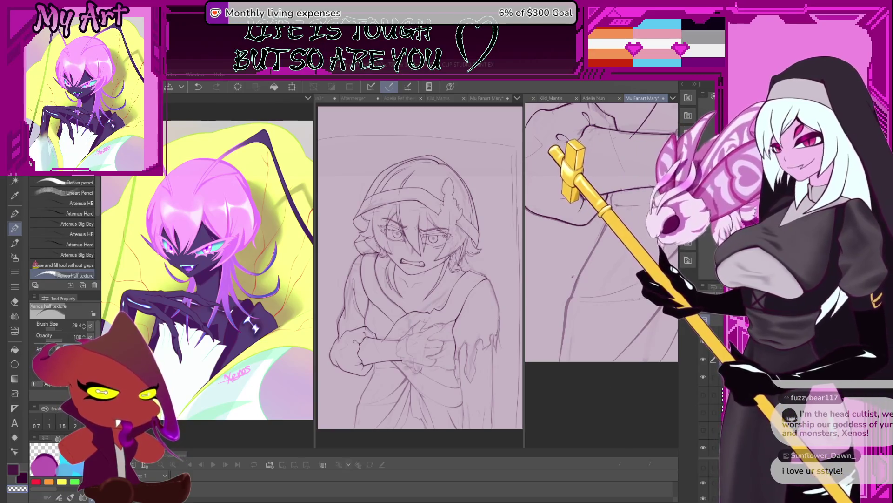
# Enlarge the brush and ink dark strokes down the upper arm, redrawing one lower
pyautogui.moveTo(558, 314); pyautogui.dragTo(562, 420)
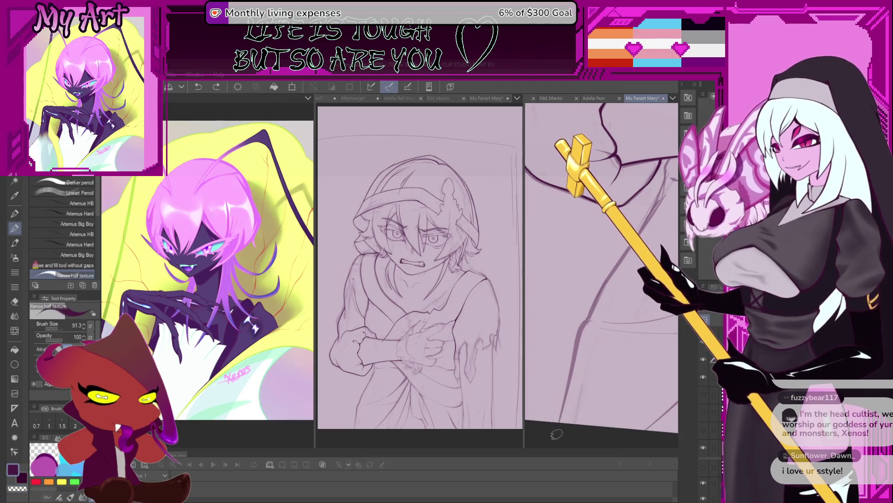
pyautogui.moveTo(578, 335)
pyautogui.mouseDown()
pyautogui.moveTo(555, 423)
pyautogui.moveTo(580, 349)
pyautogui.moveTo(585, 360)
pyautogui.mouseUp()
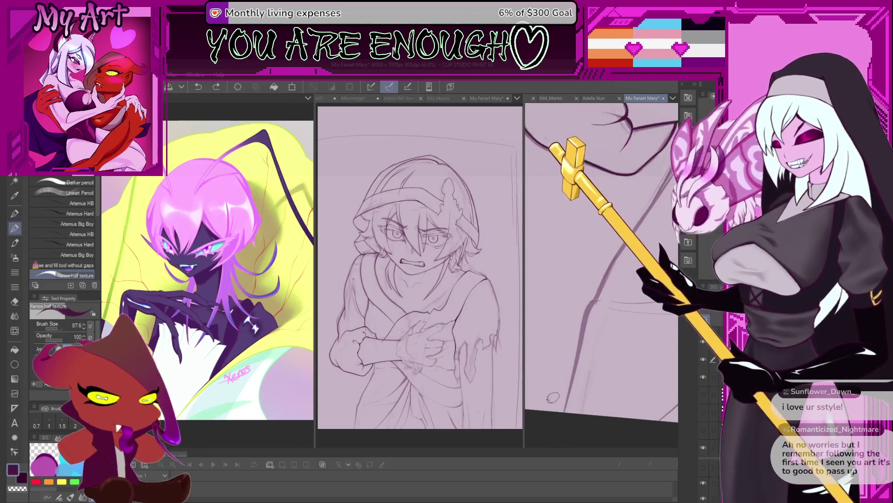
pyautogui.moveTo(562, 403); pyautogui.dragTo(551, 437)
pyautogui.hotkey('ctrl', 'z')
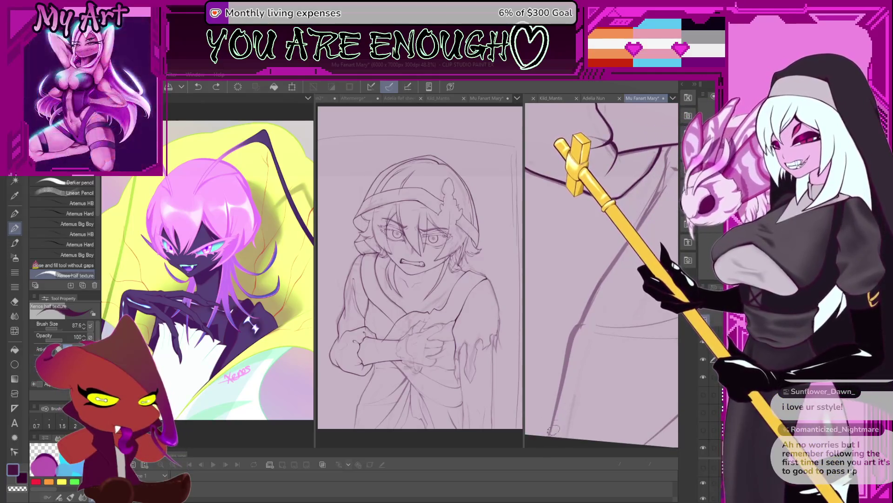
pyautogui.hotkey('ctrl', 'z')
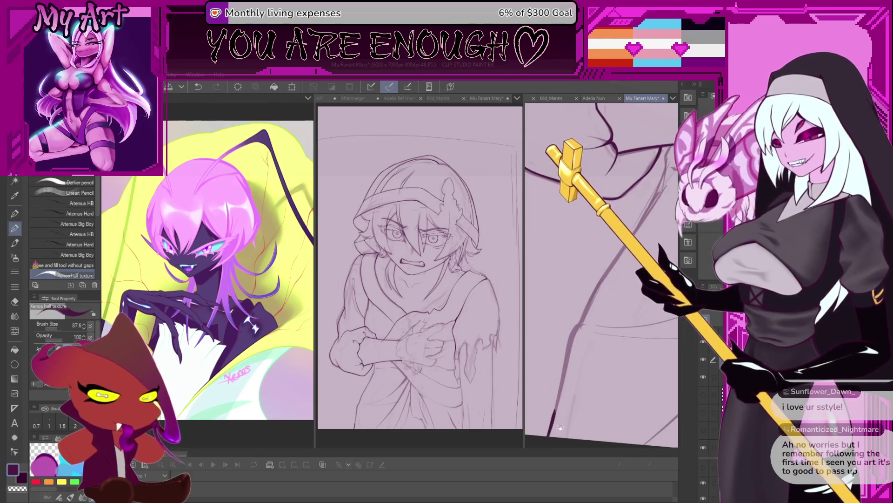
pyautogui.moveTo(560, 427)
pyautogui.mouseDown()
pyautogui.moveTo(568, 360)
pyautogui.moveTo(545, 410)
pyautogui.mouseUp()
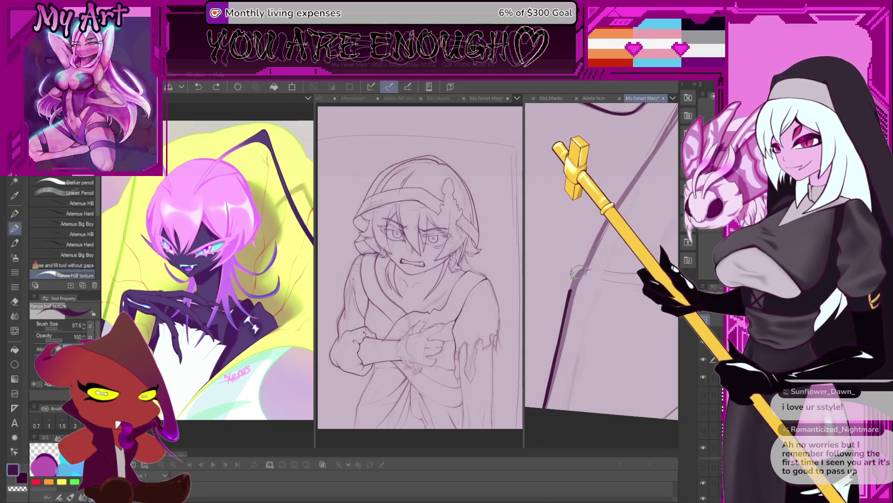
pyautogui.moveTo(545, 408); pyautogui.dragTo(558, 354)
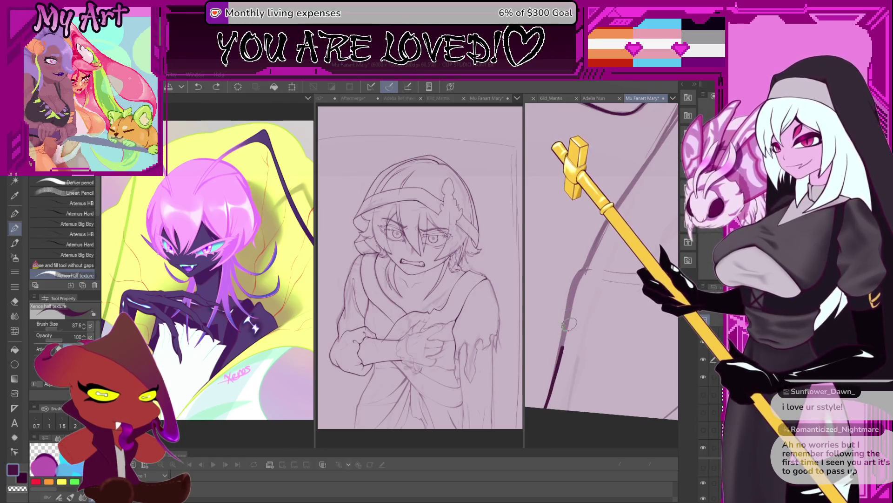
# Ink a long line up the character's side and thinner strokes near the arm
pyautogui.moveTo(584, 267); pyautogui.dragTo(568, 334)
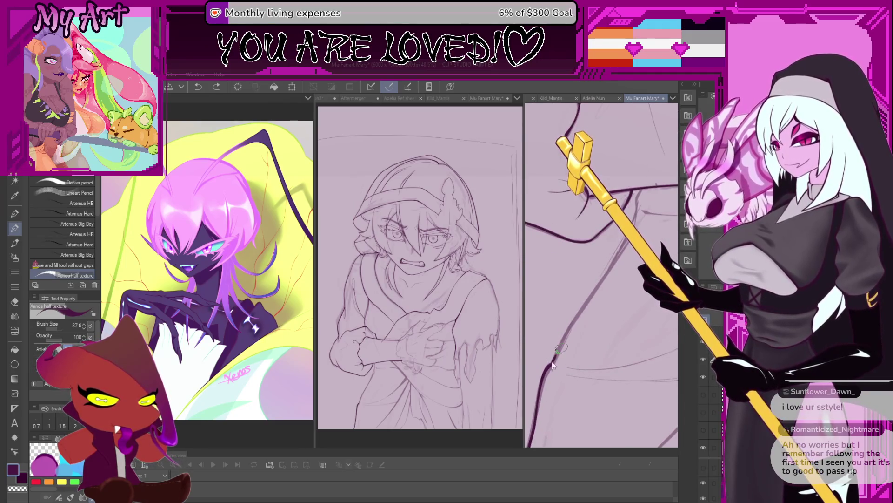
pyautogui.moveTo(577, 314)
pyautogui.mouseDown()
pyautogui.moveTo(636, 222)
pyautogui.moveTo(614, 241)
pyautogui.mouseUp()
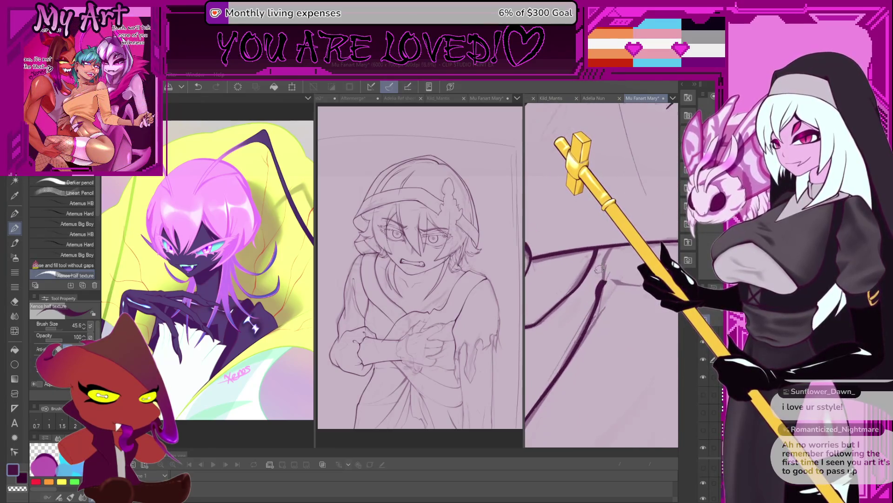
pyautogui.moveTo(599, 297); pyautogui.dragTo(604, 266)
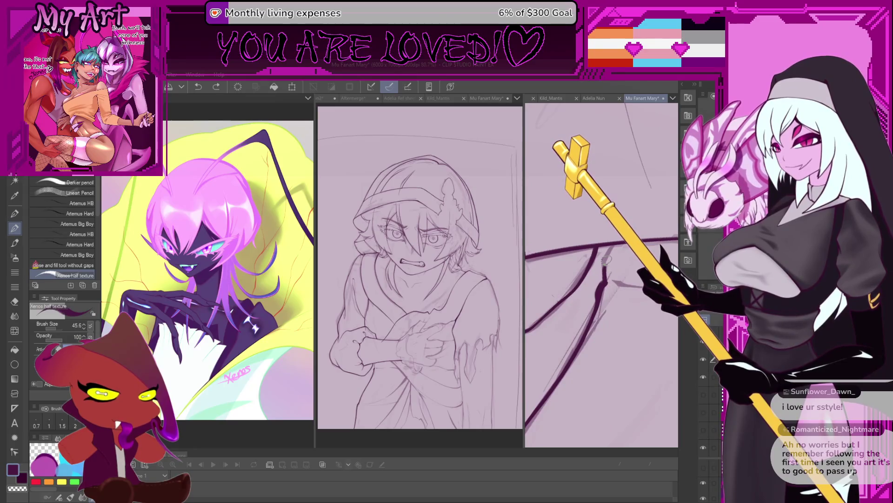
pyautogui.moveTo(617, 242); pyautogui.dragTo(626, 265)
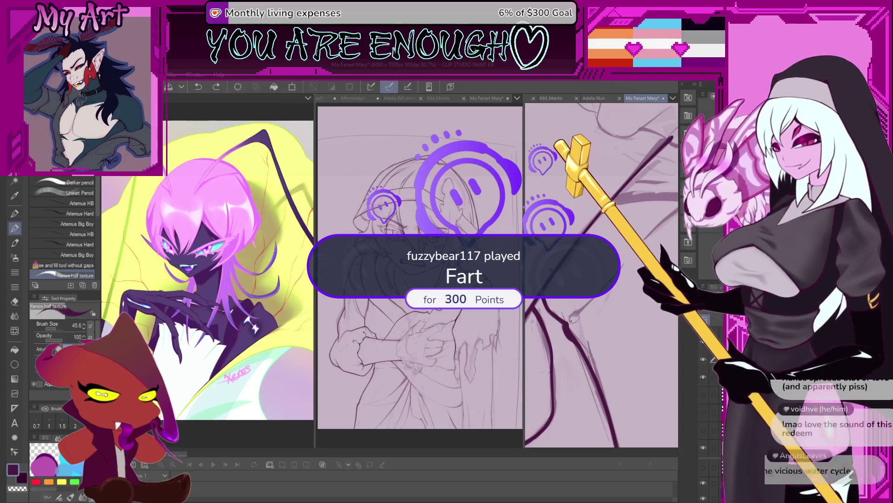
# Ink the lower arm outline and its lower edge, then move to another stretch of the arms
pyautogui.moveTo(579, 307); pyautogui.dragTo(557, 343)
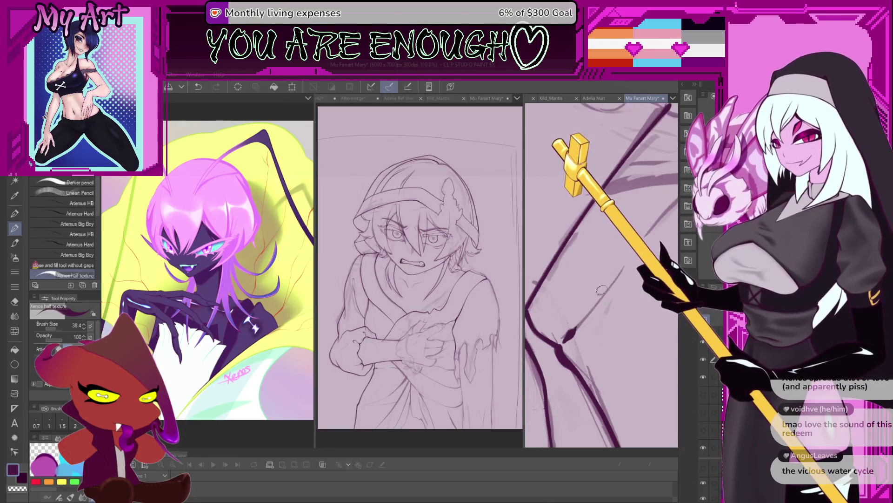
pyautogui.moveTo(569, 332); pyautogui.dragTo(553, 361)
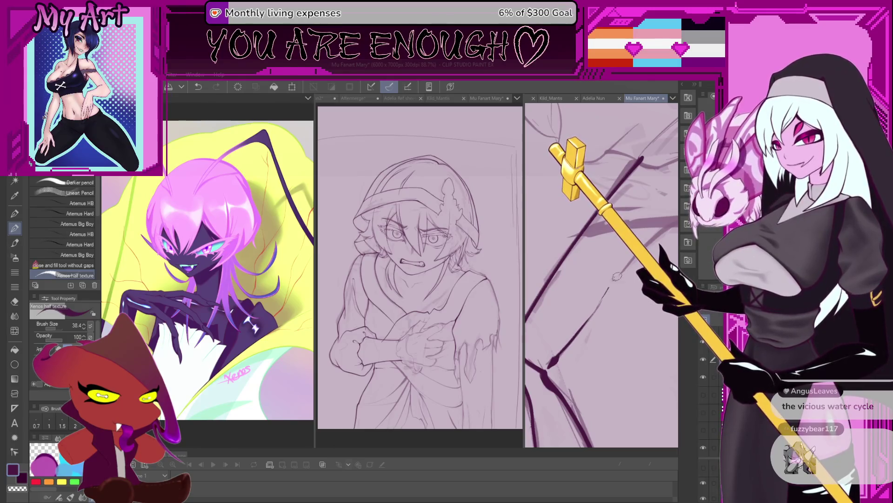
pyautogui.moveTo(568, 336); pyautogui.dragTo(544, 381)
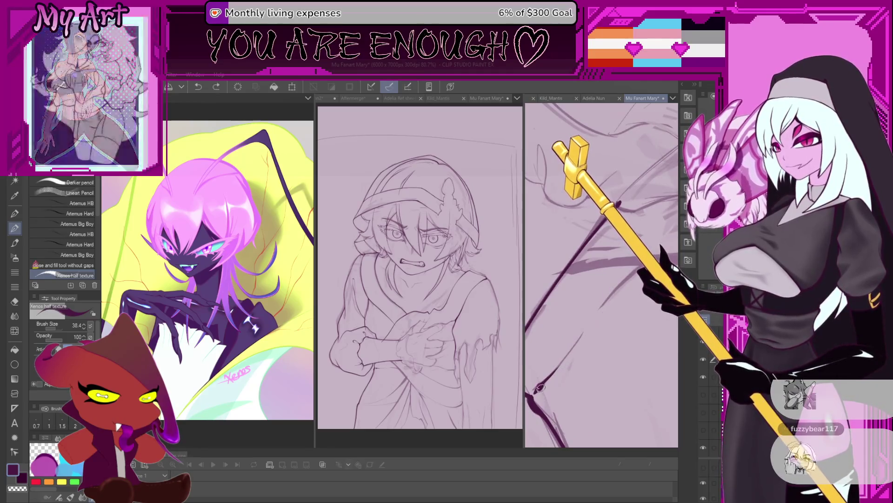
pyautogui.moveTo(605, 302); pyautogui.dragTo(555, 347)
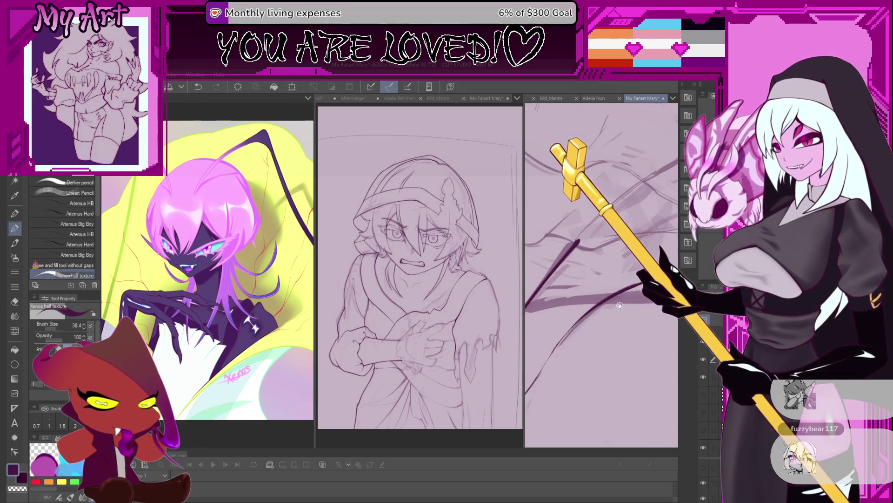
pyautogui.moveTo(579, 280); pyautogui.dragTo(604, 338)
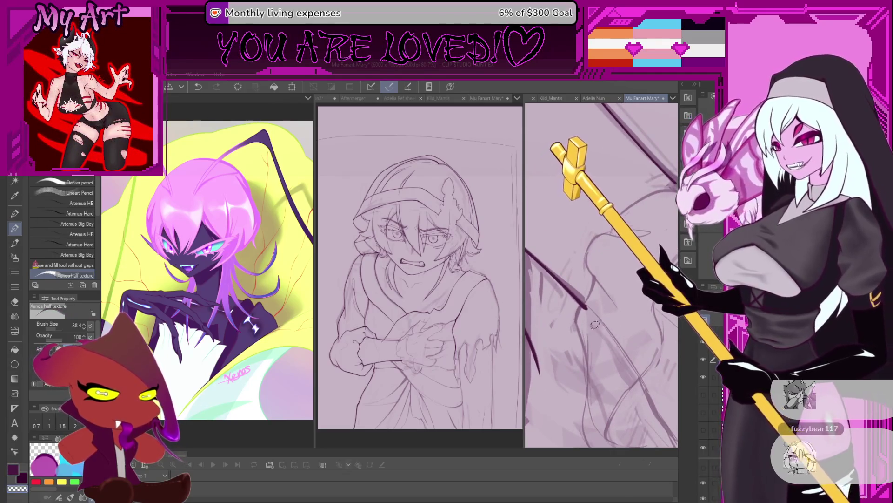
pyautogui.moveTo(604, 337); pyautogui.dragTo(602, 243)
pyautogui.scroll(-2, 609, 272)
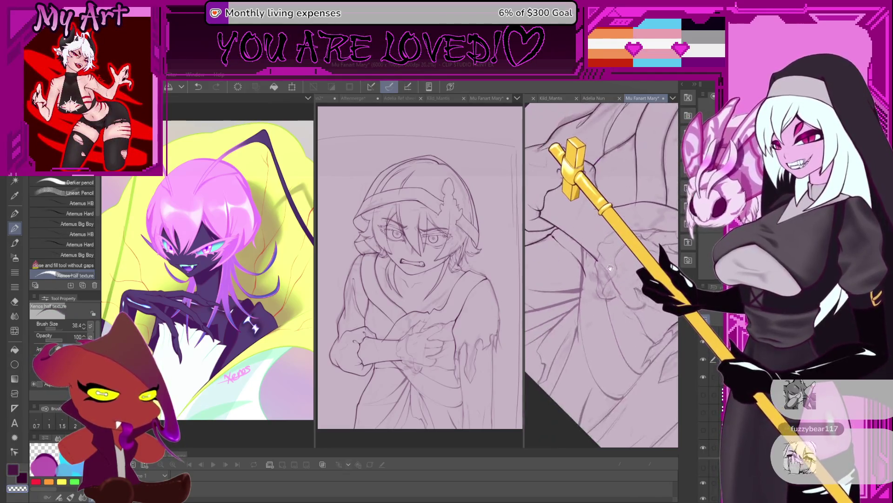
pyautogui.scroll(2, 603, 253)
pyautogui.scroll(2, 614, 293)
pyautogui.scroll(1, 635, 347)
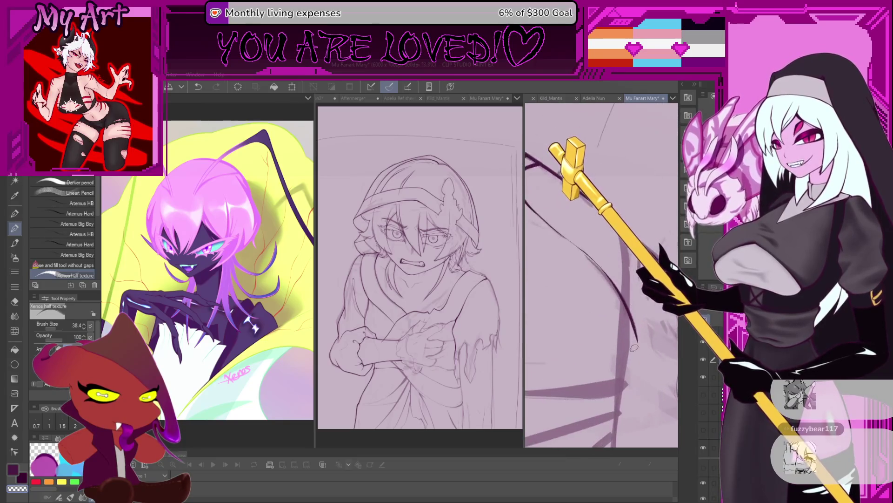
pyautogui.scroll(-1, 628, 360)
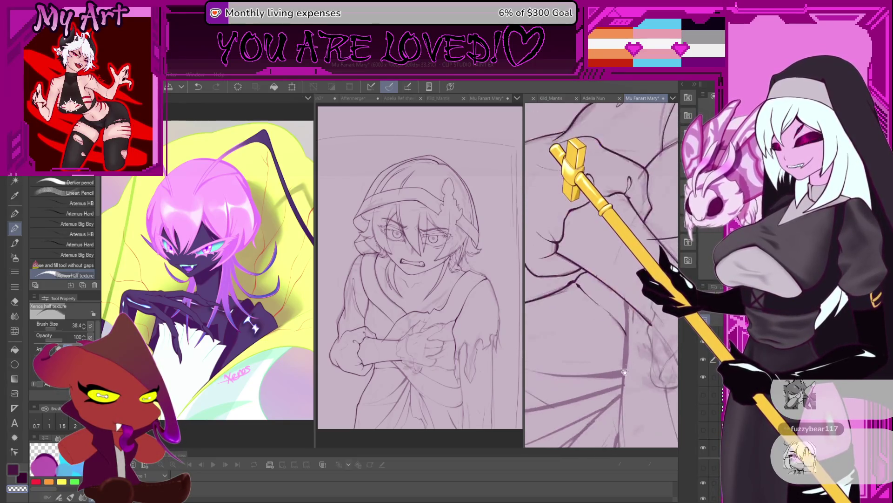
pyautogui.scroll(-1, 629, 361)
pyautogui.scroll(-1, 615, 377)
pyautogui.scroll(-1, 572, 419)
pyautogui.scroll(2, 559, 455)
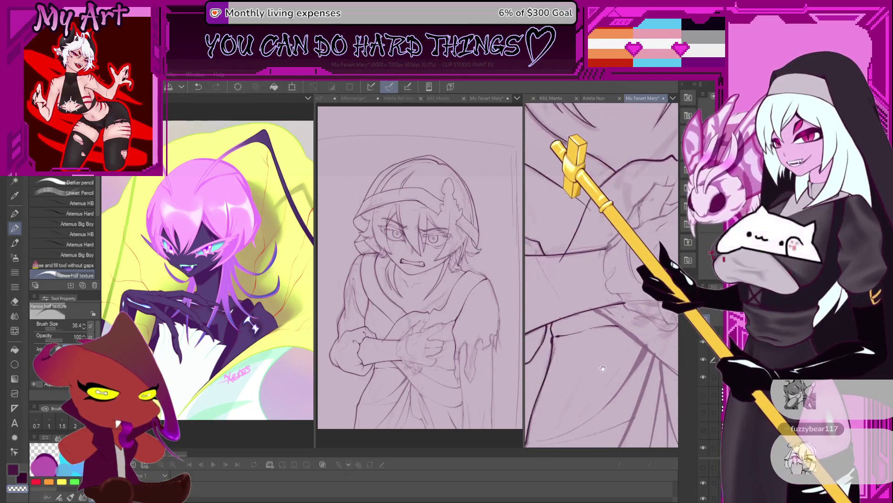
pyautogui.scroll(1, 569, 453)
pyautogui.scroll(1, 579, 452)
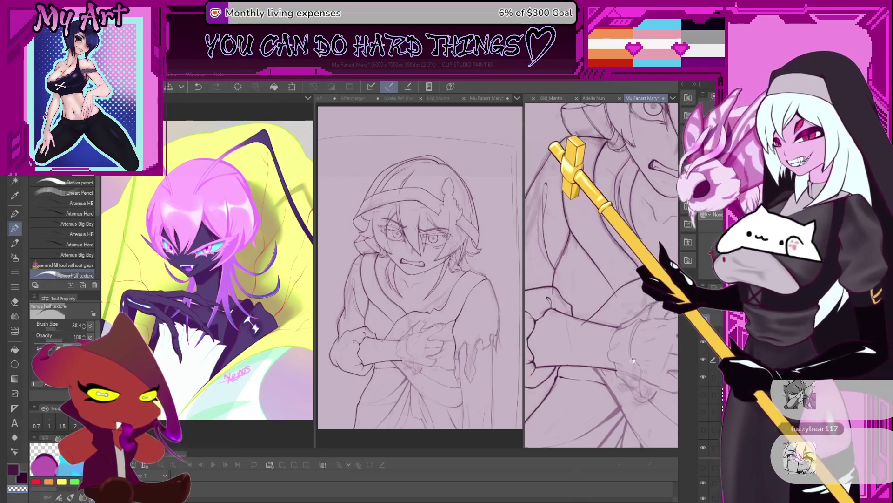
pyautogui.scroll(-1, 627, 355)
pyautogui.scroll(-1, 622, 347)
pyautogui.scroll(-1, 606, 329)
pyautogui.scroll(1, 606, 329)
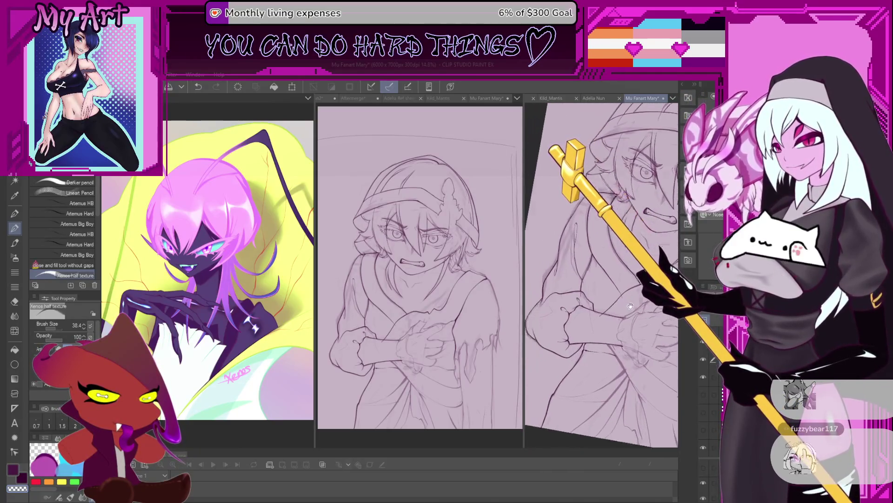
pyautogui.scroll(1, 605, 328)
pyautogui.scroll(1, 606, 329)
pyautogui.scroll(1, 606, 330)
pyautogui.scroll(1, 607, 330)
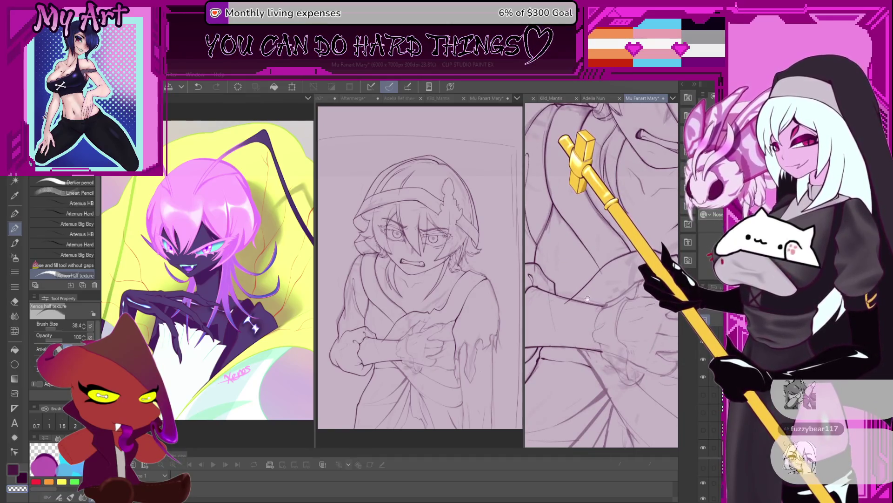
pyautogui.scroll(1, 587, 298)
pyautogui.scroll(1, 588, 300)
pyautogui.scroll(1, 591, 302)
pyautogui.scroll(1, 593, 306)
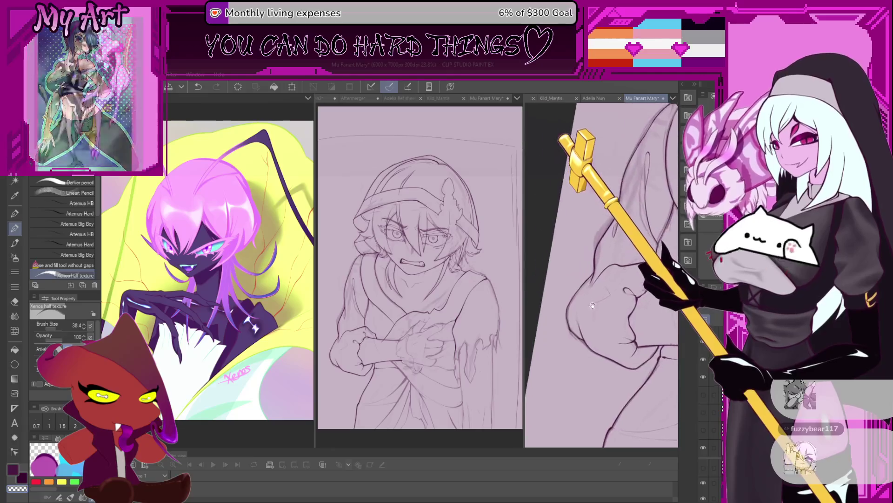
pyautogui.scroll(1, 592, 305)
pyautogui.scroll(1, 580, 302)
# Switch to the freehand lasso selection tool over the inked arm
pyautogui.press('m')
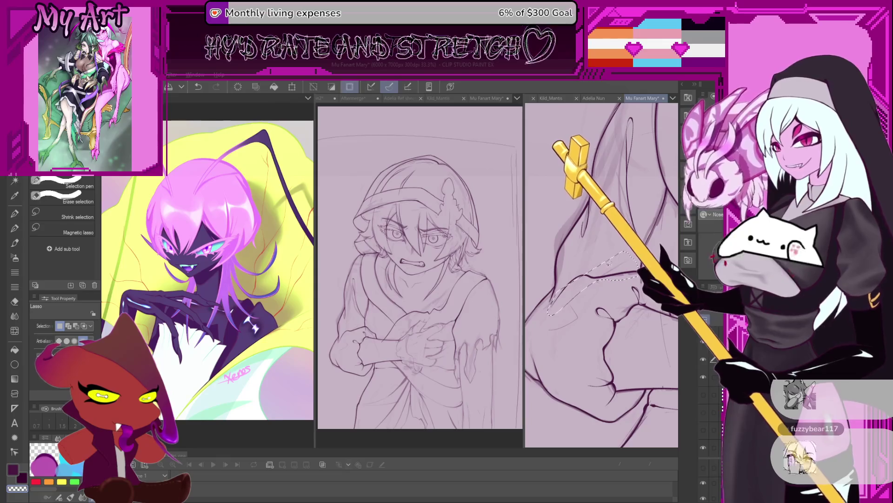
# Lasso part of the inked arm lines and reshape them with a confirmed free transform
pyautogui.moveTo(632, 278)
pyautogui.mouseDown()
pyautogui.moveTo(610, 318)
pyautogui.moveTo(618, 309)
pyautogui.mouseUp()
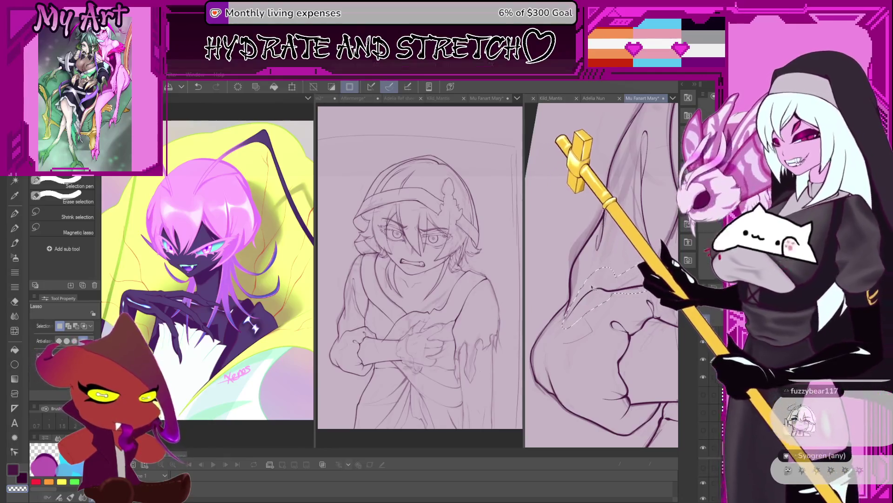
pyautogui.scroll(2, 524, 256)
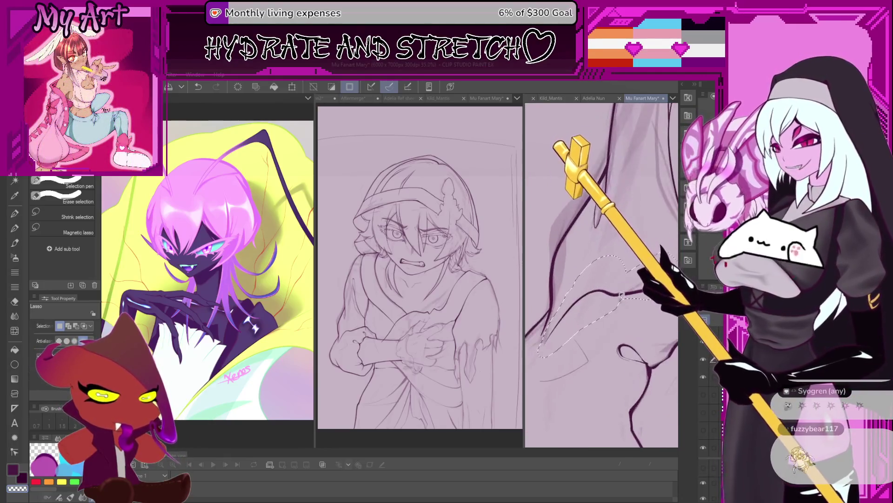
pyautogui.hotkey('ctrl', 't')
pyautogui.scroll(-1, 580, 255)
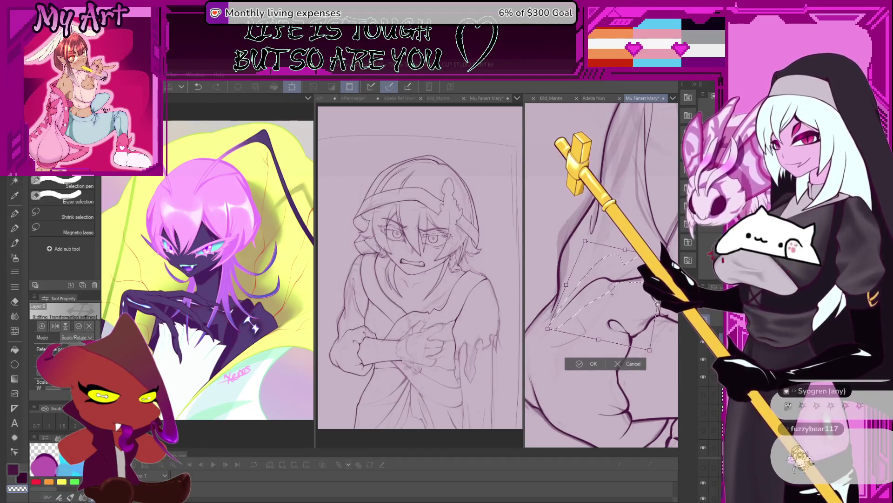
pyautogui.click(585, 369)
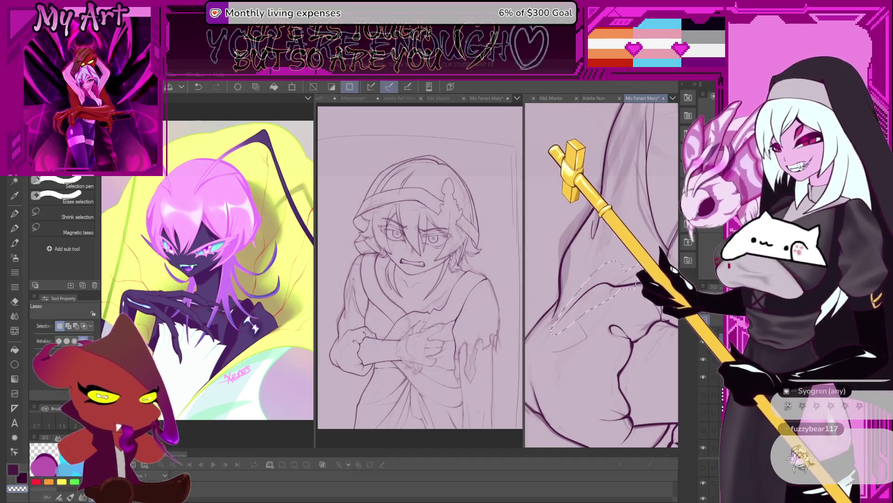
# Apply a second transform to the arm lines, undo it, and clear the selection
pyautogui.hotkey('ctrl', 't')
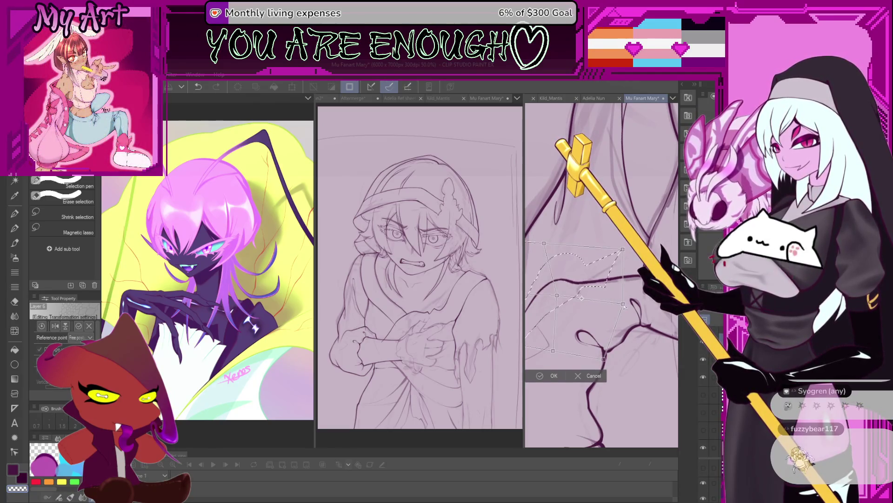
pyautogui.click(566, 362)
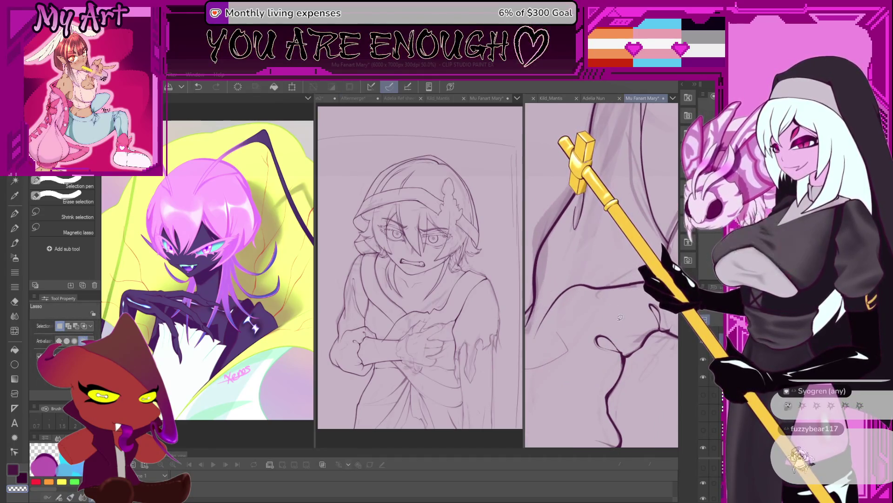
pyautogui.hotkey('ctrl', 'z')
pyautogui.hotkey('ctrl', 'd')
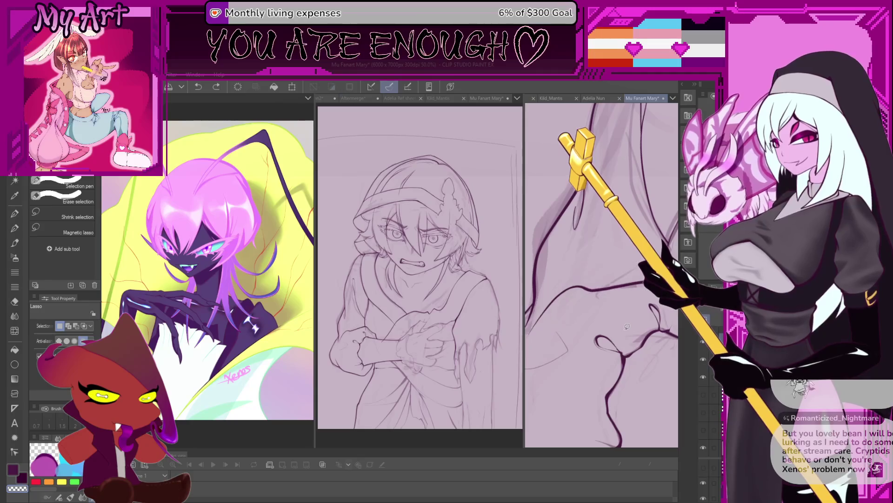
# Drop the selection and undo the last four lineart edits on the arm
pyautogui.hotkey('ctrl', 'd')
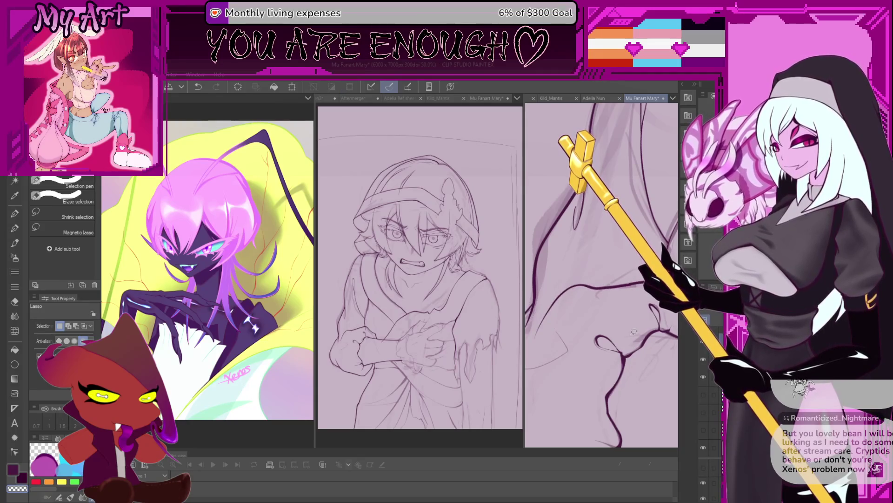
pyautogui.hotkey('ctrl', 'z')
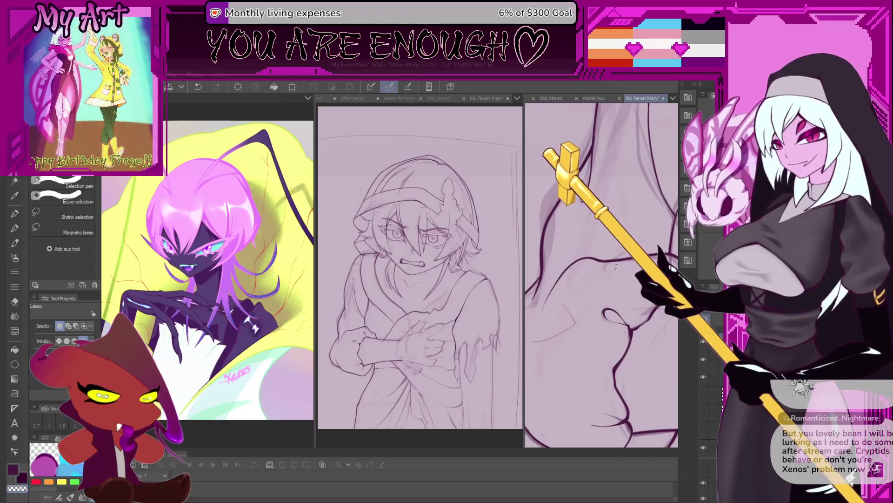
pyautogui.hotkey('ctrl', 'z')
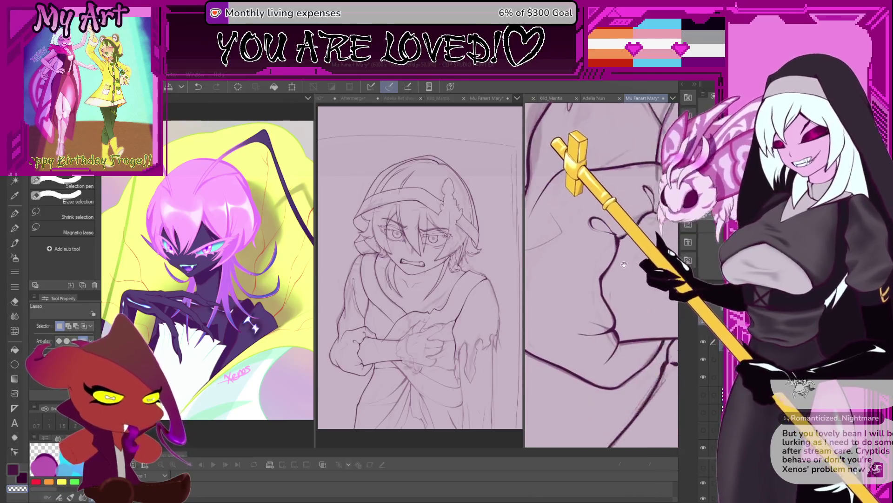
pyautogui.hotkey('ctrl', 'z')
pyautogui.hotkey('ctrl', 'z')
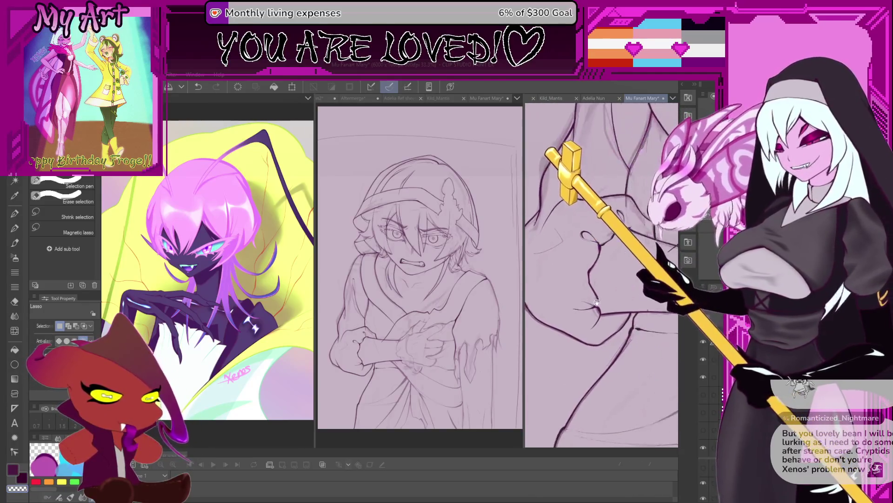
pyautogui.hotkey('ctrl', 'z')
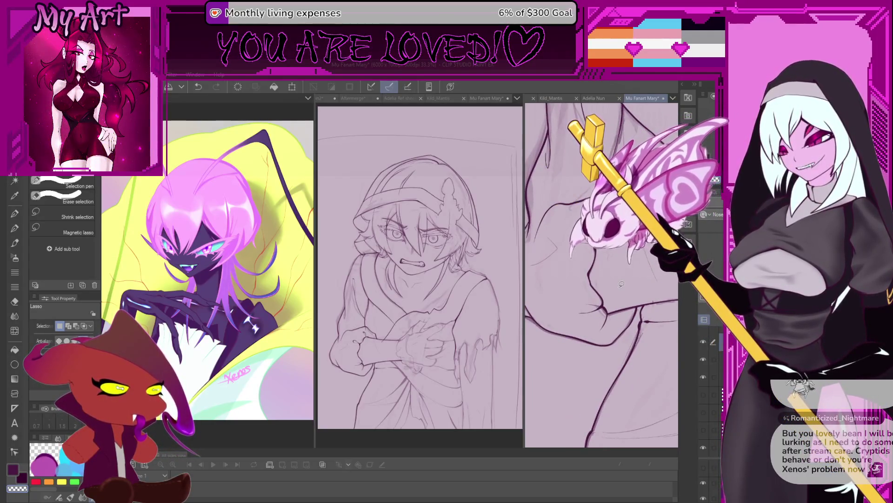
pyautogui.scroll(3, 599, 291)
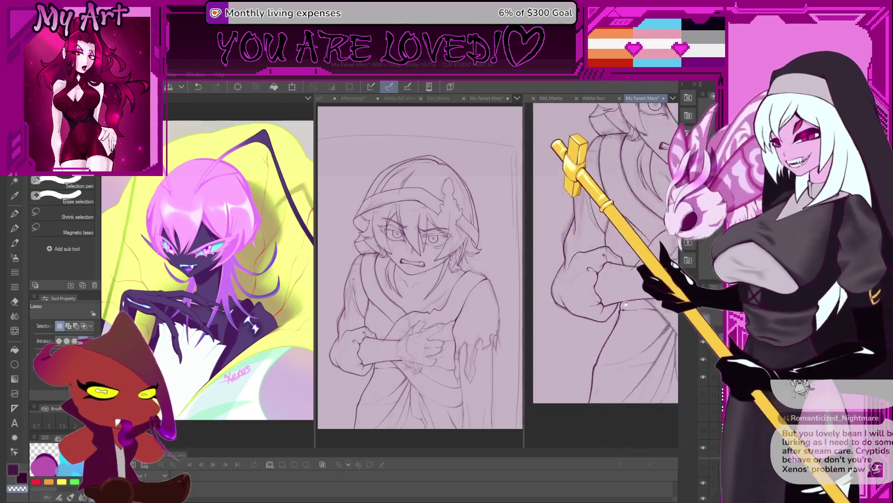
pyautogui.scroll(3, 614, 314)
# Switch back to the inking brush and reframe both views on another stretch of the arm
pyautogui.press('p')
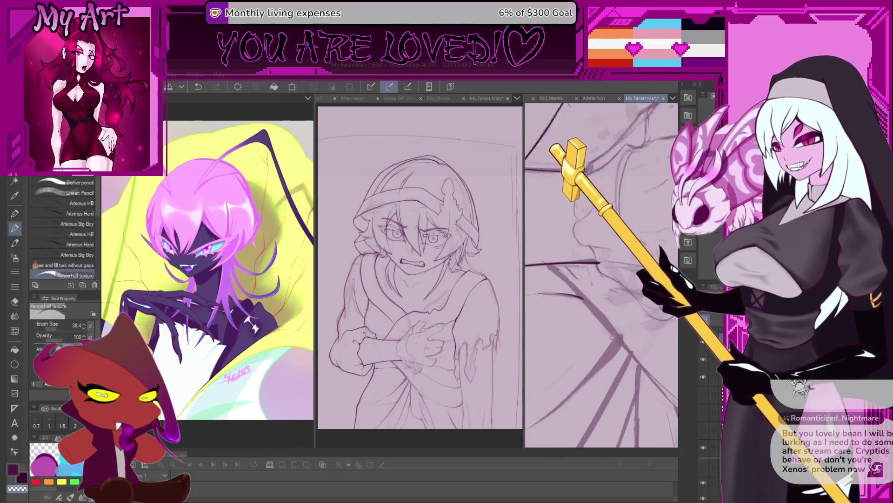
pyautogui.scroll(2, 615, 343)
pyautogui.moveTo(604, 359); pyautogui.dragTo(641, 336)
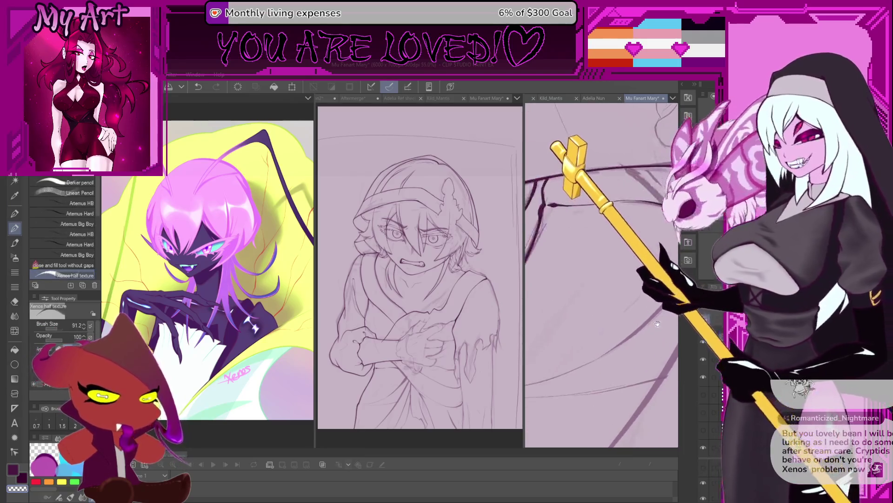
pyautogui.scroll(-3, 617, 368)
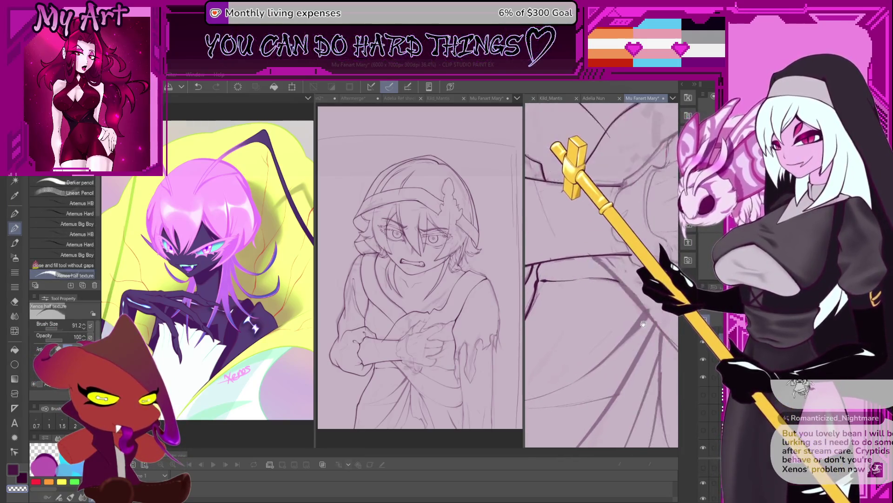
pyautogui.scroll(-2, 570, 384)
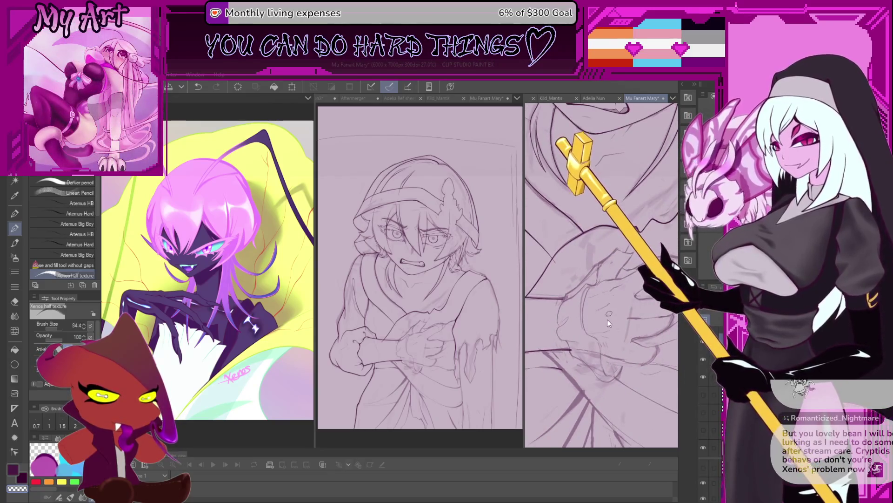
pyautogui.scroll(1, 609, 323)
pyautogui.scroll(1, 604, 324)
pyautogui.scroll(1, 600, 328)
pyautogui.scroll(1, 594, 294)
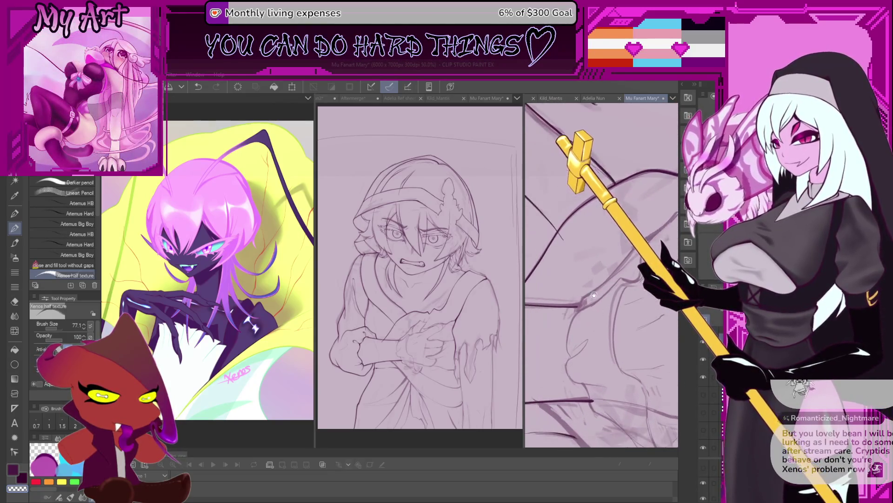
pyautogui.scroll(1, 594, 295)
pyautogui.scroll(1, 595, 308)
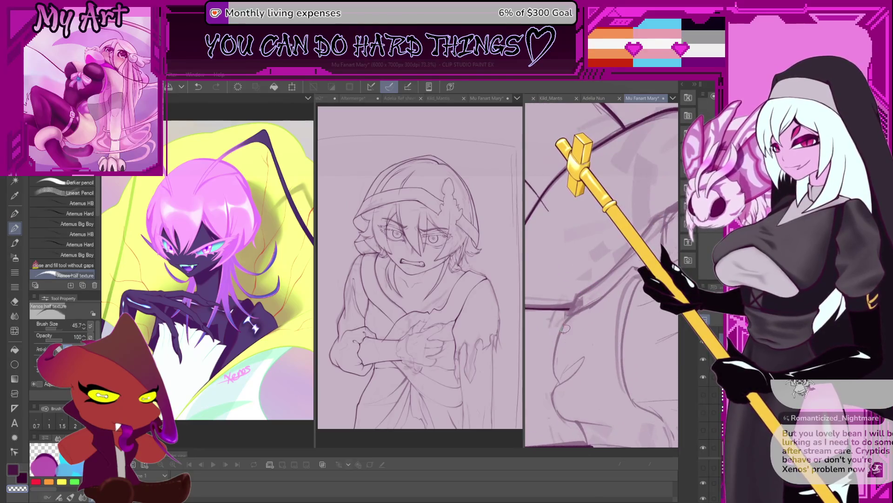
pyautogui.scroll(1, 564, 327)
pyautogui.scroll(1, 551, 328)
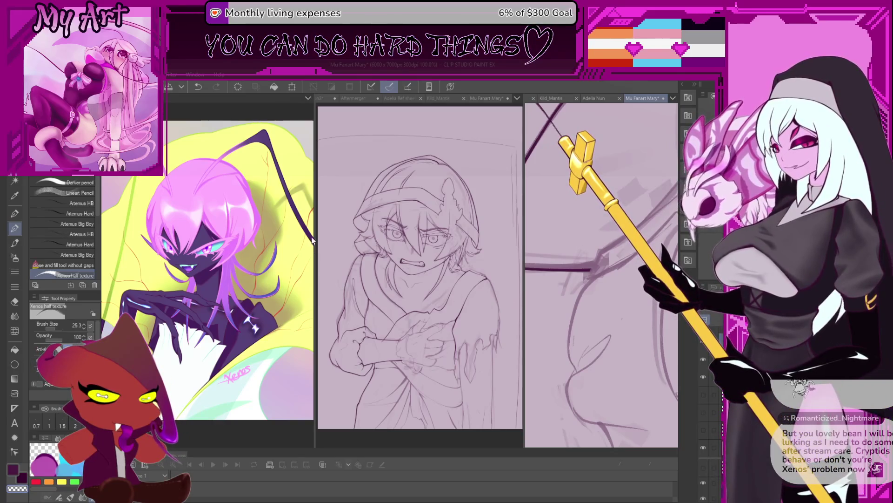
pyautogui.moveTo(316, 241); pyautogui.dragTo(290, 243)
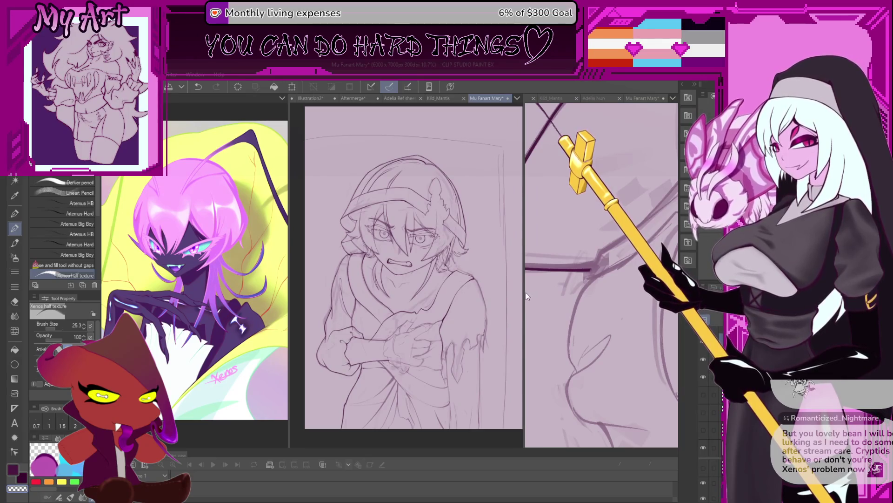
# Widen the close-up view and reposition both canvases for the next stroke
pyautogui.moveTo(524, 293); pyautogui.dragTo(487, 305)
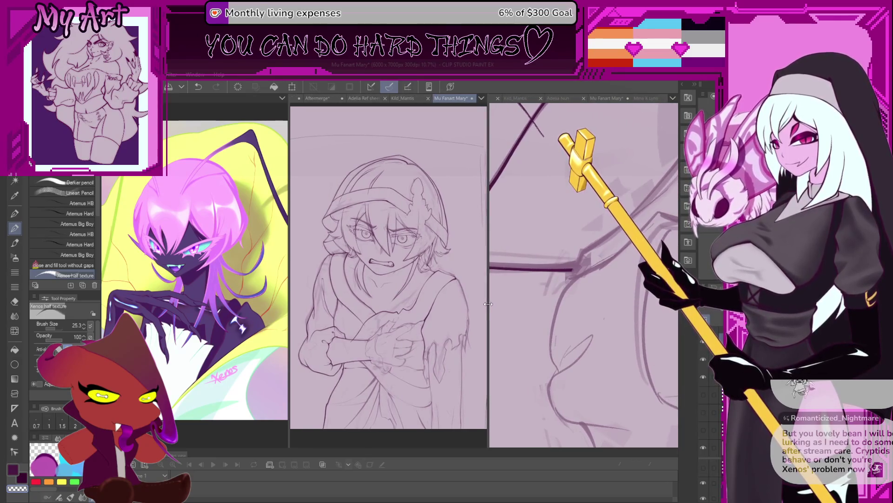
pyautogui.scroll(3, 389, 279)
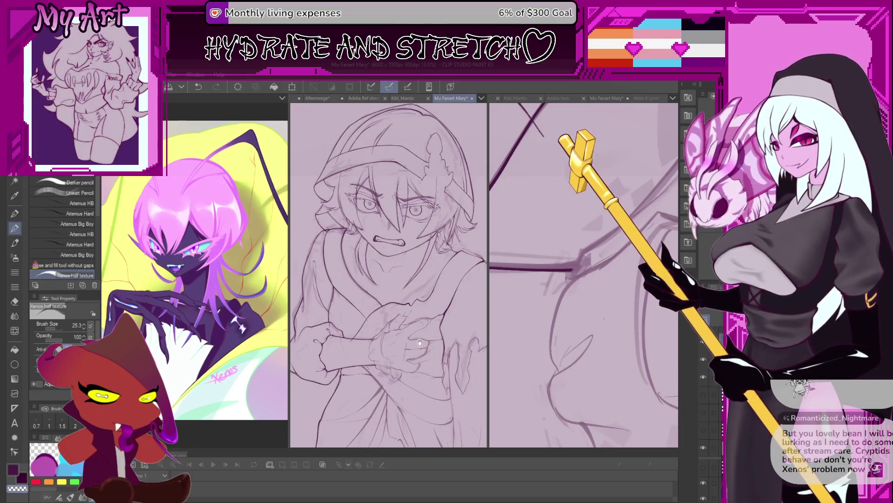
pyautogui.moveTo(421, 343); pyautogui.dragTo(416, 344)
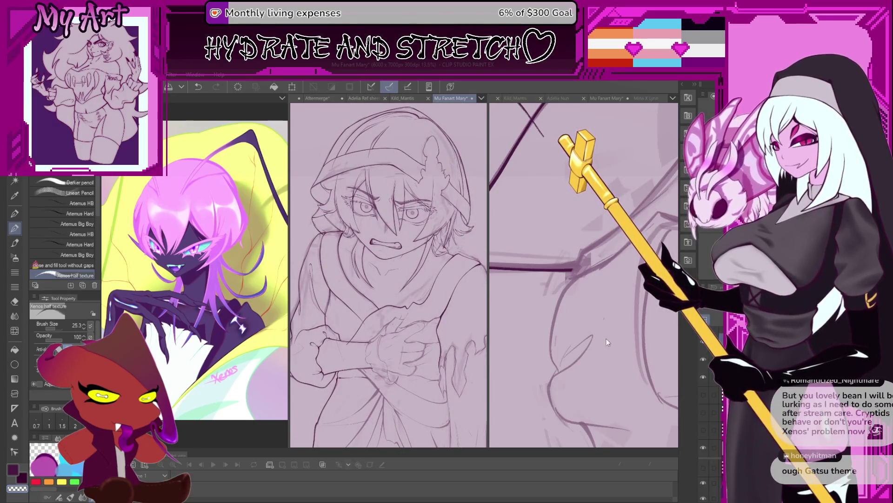
pyautogui.moveTo(607, 339)
pyautogui.mouseDown()
pyautogui.moveTo(551, 364)
pyautogui.moveTo(552, 378)
pyautogui.mouseUp()
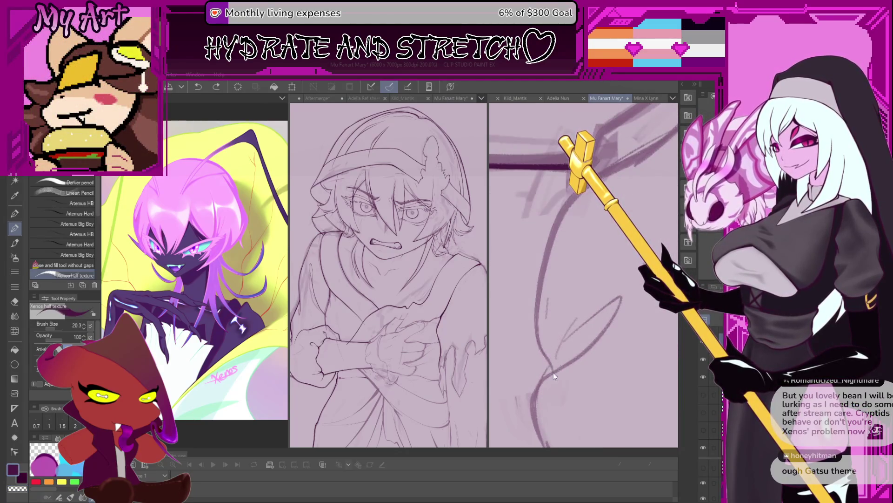
# Ink a dark line along the curved sketch contour and turn the view toward the crossed hands
pyautogui.moveTo(539, 336)
pyautogui.mouseDown()
pyautogui.moveTo(541, 287)
pyautogui.moveTo(569, 201)
pyautogui.mouseUp()
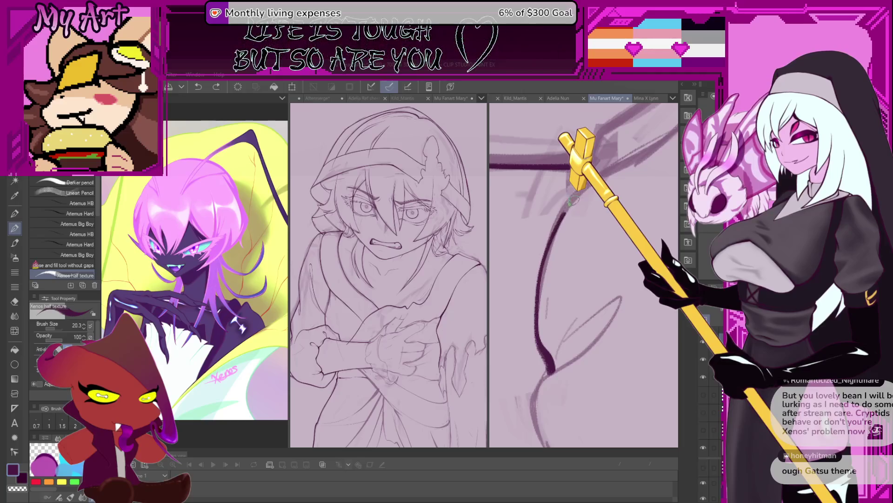
pyautogui.moveTo(621, 166); pyautogui.dragTo(543, 287)
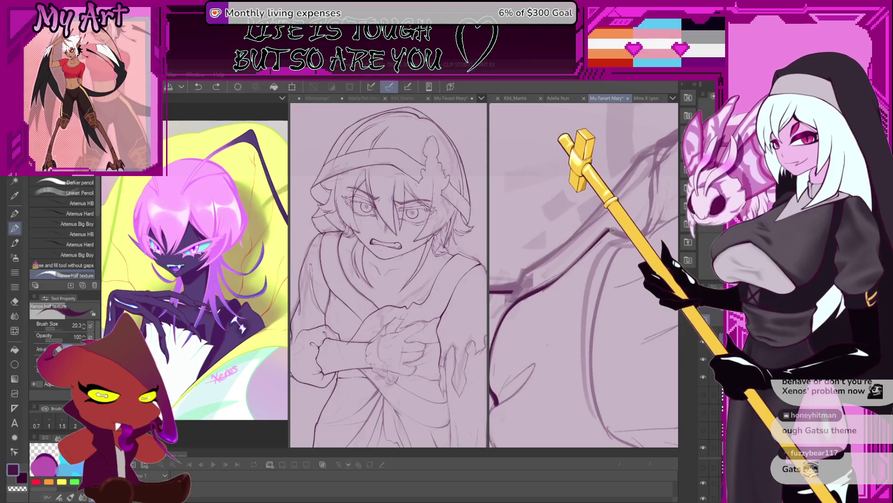
pyautogui.moveTo(613, 230)
pyautogui.mouseDown()
pyautogui.moveTo(564, 280)
pyautogui.moveTo(581, 253)
pyautogui.mouseUp()
pyautogui.scroll(2, 573, 251)
pyautogui.scroll(2, 574, 265)
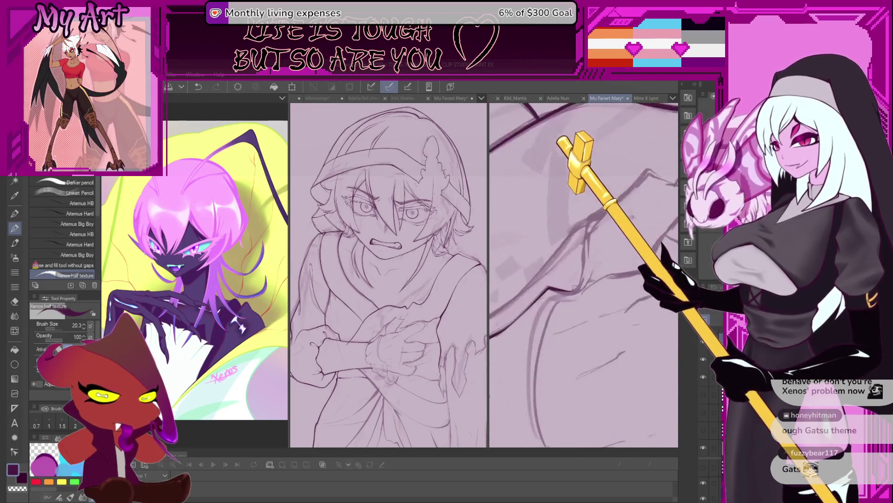
pyautogui.scroll(2, 573, 293)
pyautogui.scroll(2, 574, 318)
pyautogui.scroll(1, 574, 318)
pyautogui.scroll(1, 578, 332)
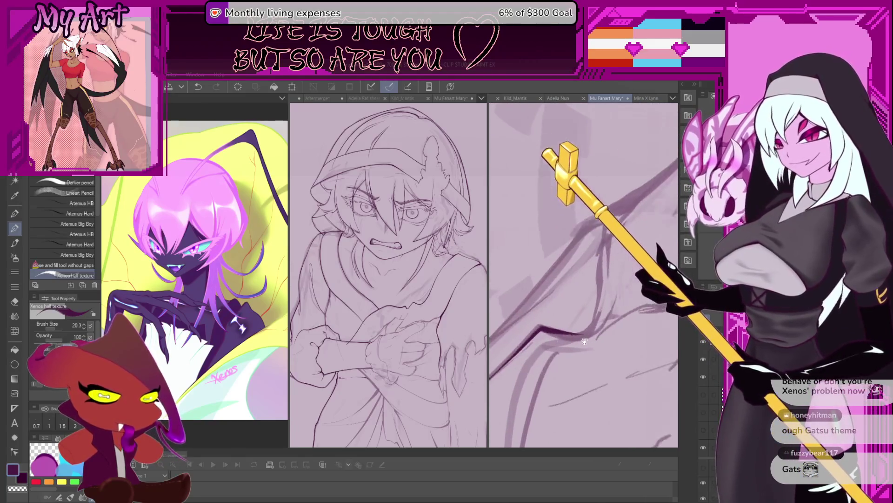
pyautogui.scroll(1, 581, 349)
pyautogui.scroll(1, 585, 367)
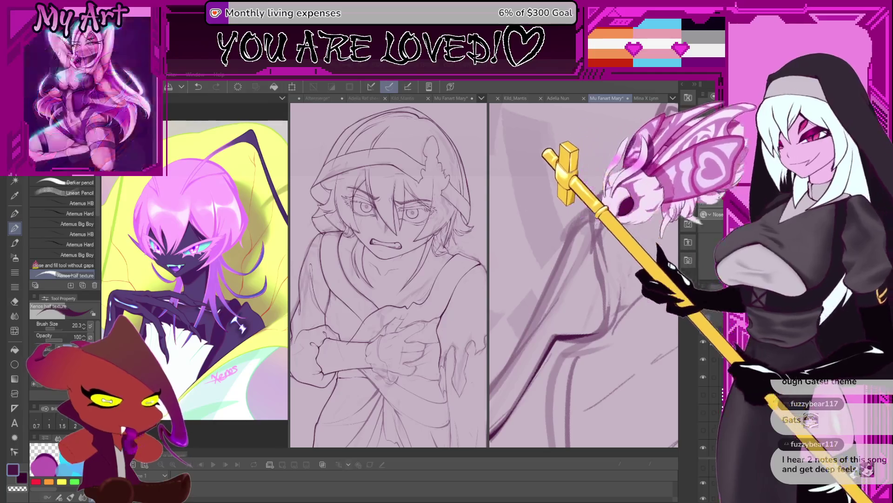
pyautogui.scroll(-2, 582, 275)
pyautogui.scroll(-2, 575, 350)
pyautogui.scroll(-2, 576, 352)
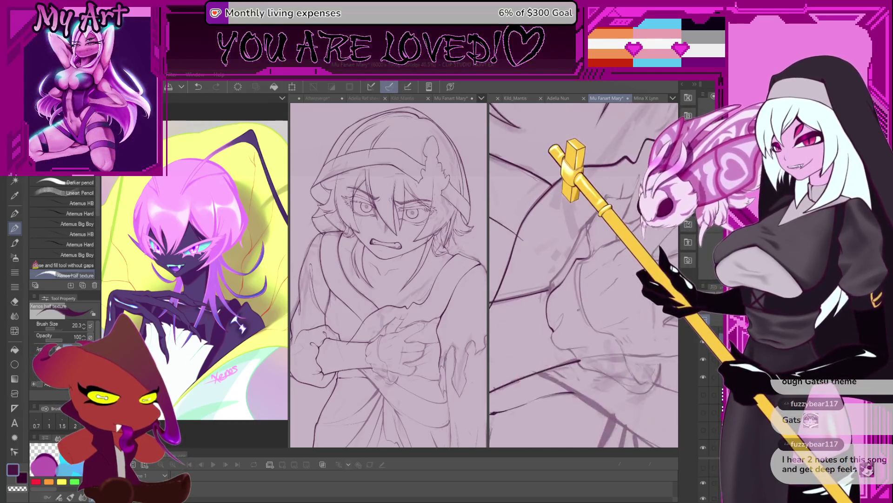
pyautogui.scroll(-1, 576, 354)
pyautogui.scroll(-1, 577, 355)
pyautogui.scroll(-1, 576, 355)
pyautogui.scroll(-1, 575, 358)
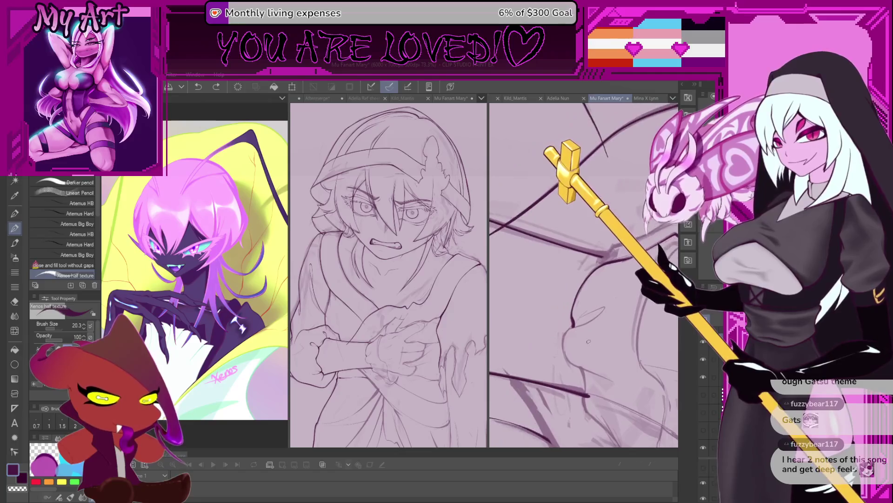
pyautogui.scroll(-1, 573, 360)
pyautogui.scroll(-2, 571, 362)
# Pan and rotate the close-up, then ink a dark curve over the faint arm sketch line
pyautogui.moveTo(570, 363); pyautogui.dragTo(534, 358)
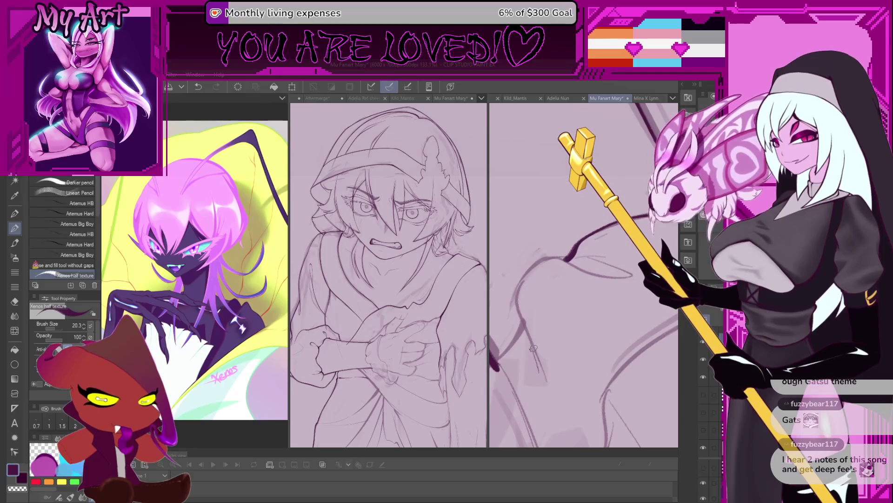
pyautogui.moveTo(540, 370); pyautogui.dragTo(570, 368)
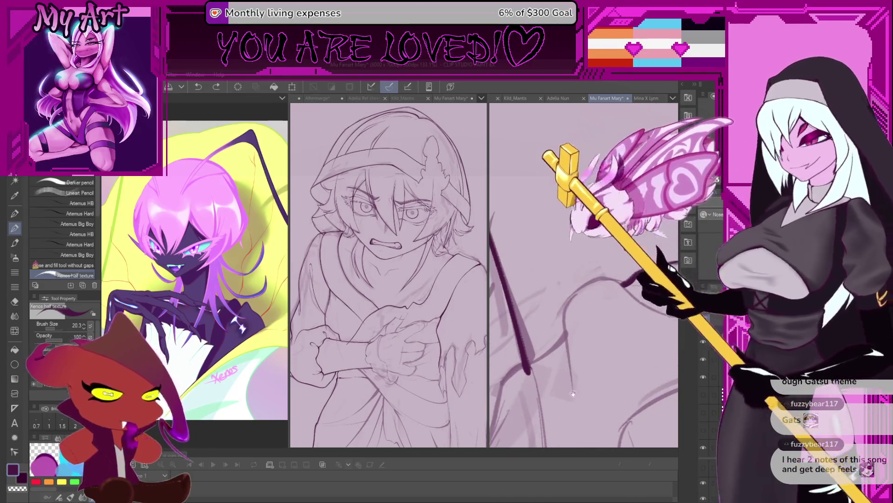
pyautogui.moveTo(570, 367); pyautogui.dragTo(558, 375)
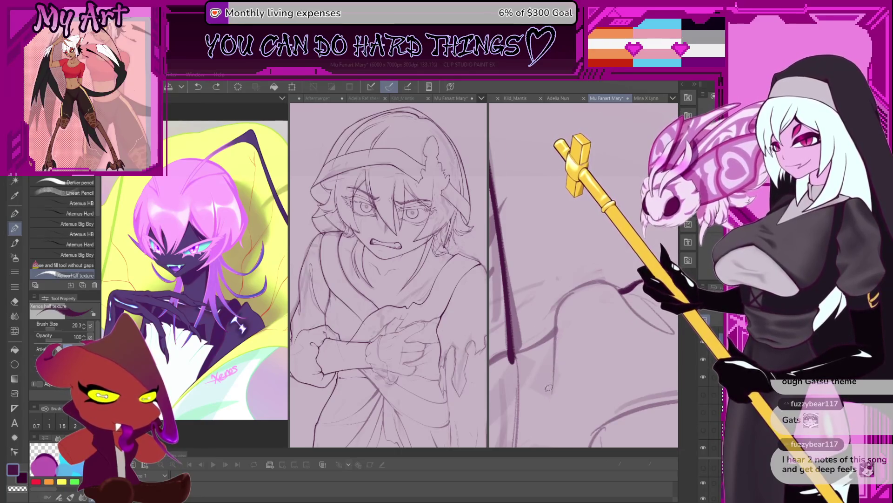
pyautogui.moveTo(561, 320); pyautogui.dragTo(548, 406)
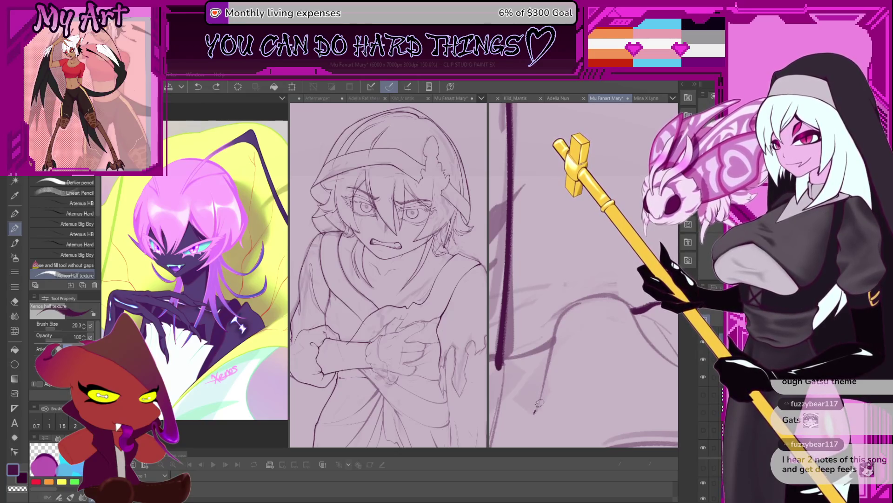
pyautogui.moveTo(555, 325)
pyautogui.mouseDown()
pyautogui.moveTo(565, 311)
pyautogui.moveTo(618, 298)
pyautogui.mouseUp()
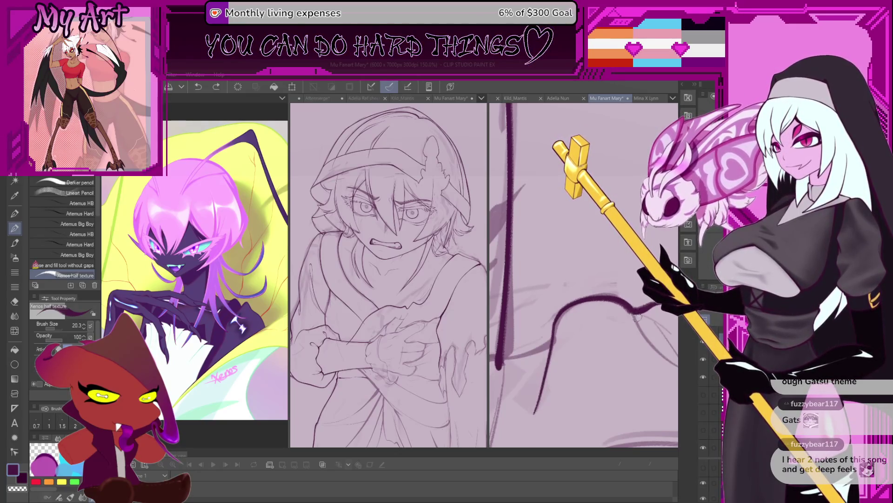
# Rotate and tilt the close-up repeatedly to a comfortable angle for the next strokes
pyautogui.moveTo(641, 332); pyautogui.dragTo(545, 236)
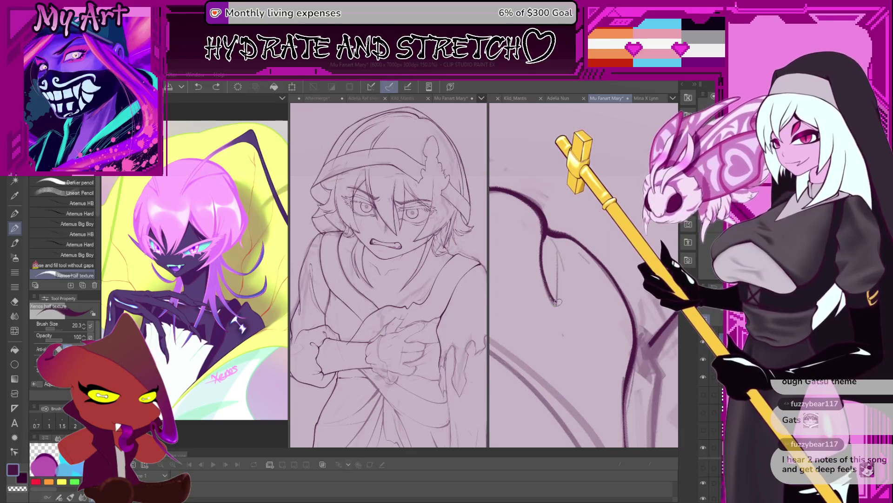
pyautogui.moveTo(550, 248); pyautogui.dragTo(555, 286)
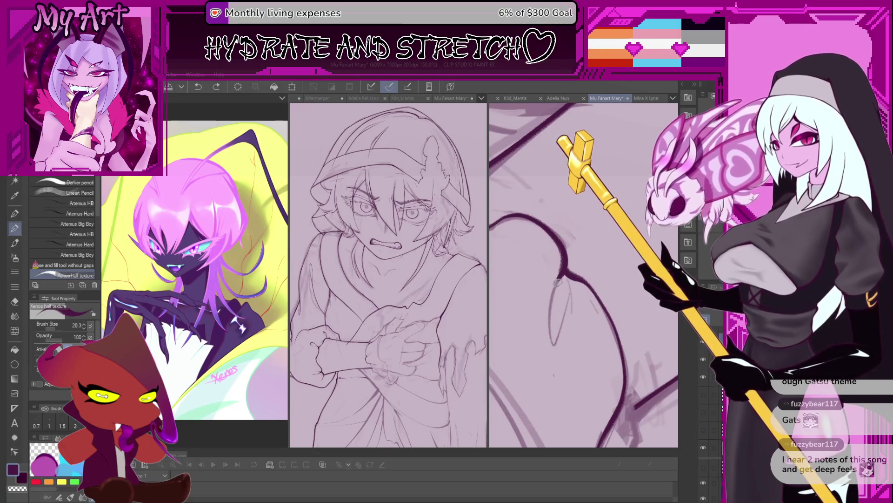
pyautogui.moveTo(559, 287); pyautogui.dragTo(562, 276)
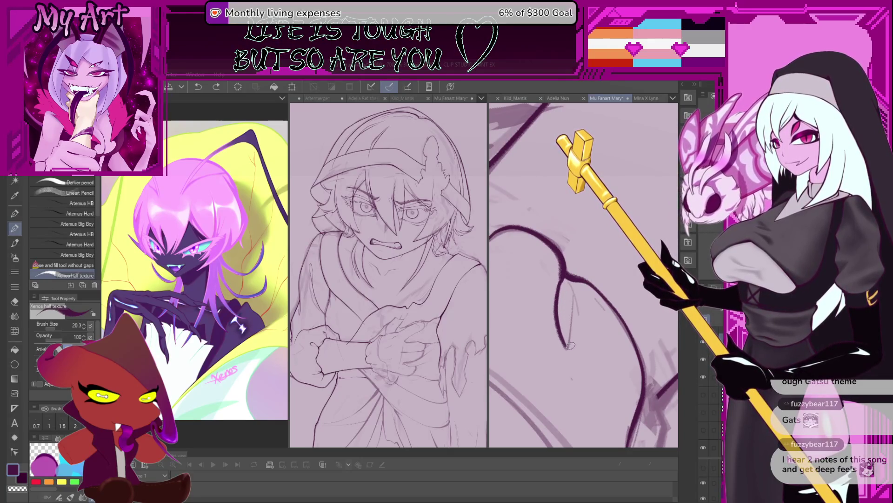
pyautogui.moveTo(572, 295); pyautogui.dragTo(562, 254)
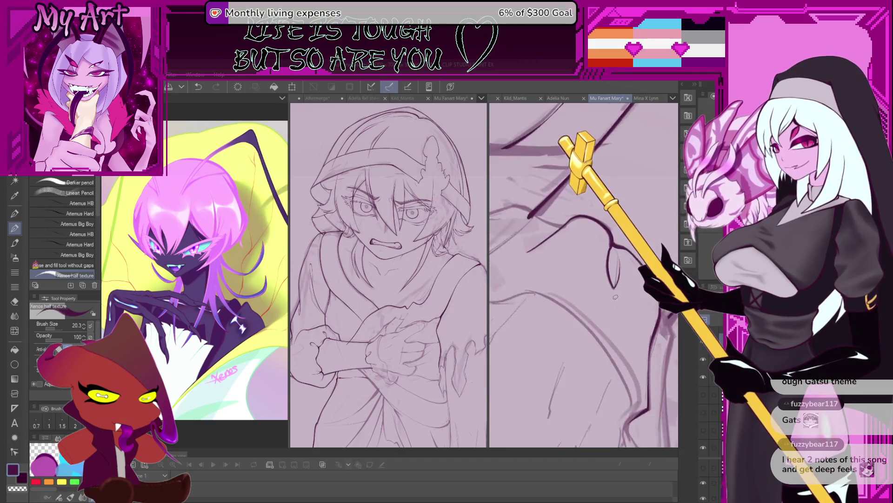
pyautogui.moveTo(553, 301); pyautogui.dragTo(573, 269)
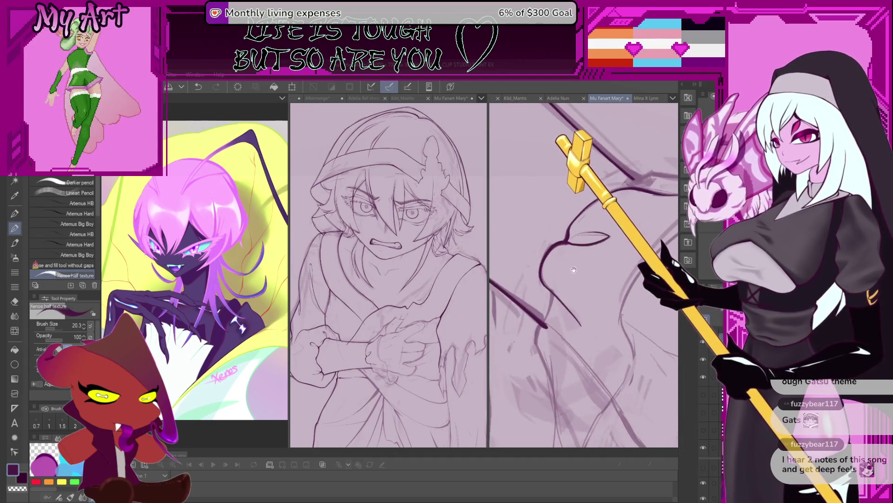
pyautogui.moveTo(560, 330)
pyautogui.mouseDown()
pyautogui.moveTo(599, 327)
pyautogui.moveTo(544, 292)
pyautogui.moveTo(562, 341)
pyautogui.moveTo(552, 326)
pyautogui.mouseUp()
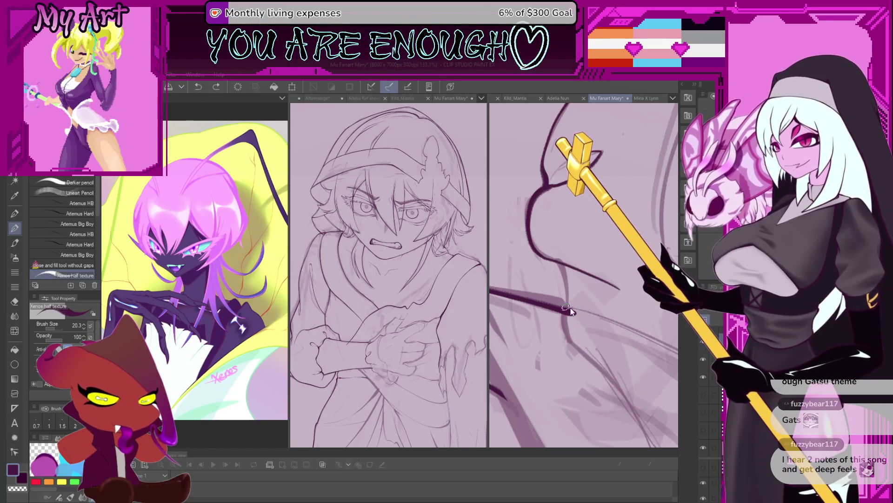
# Reposition the view over another part of the sketch and make the brush slightly thinner
pyautogui.moveTo(572, 335); pyautogui.dragTo(549, 290)
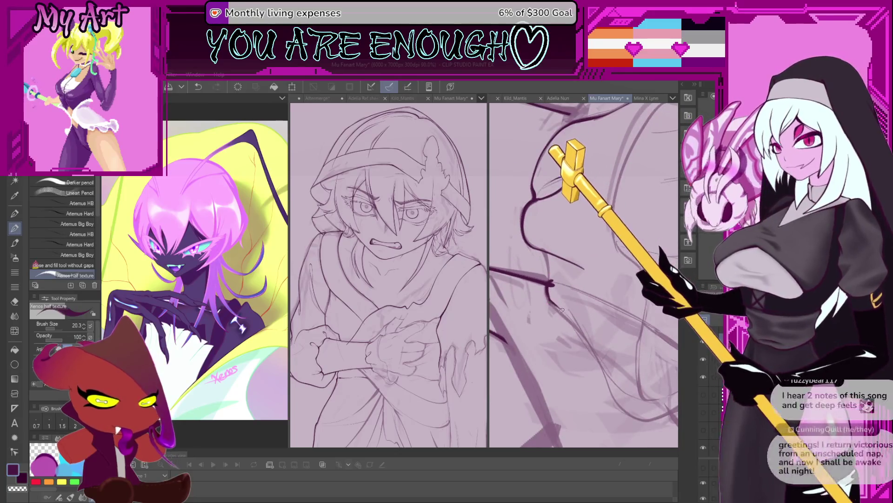
pyautogui.moveTo(552, 301); pyautogui.dragTo(595, 314)
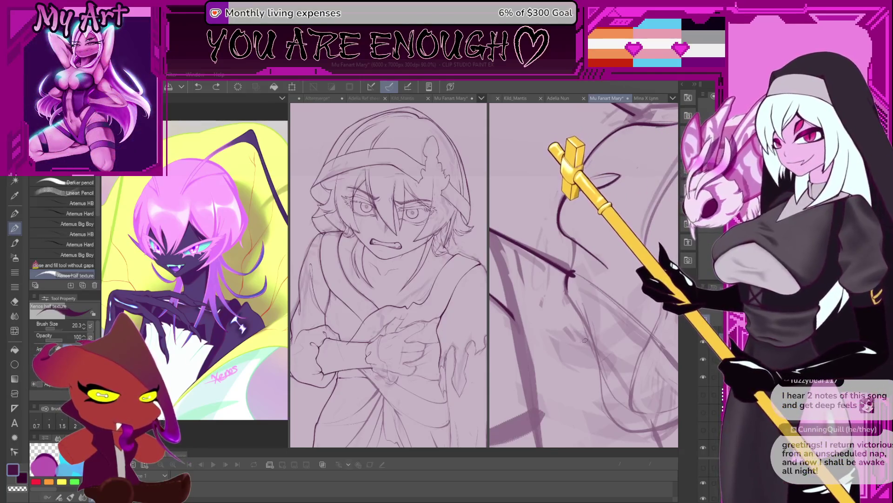
pyautogui.moveTo(576, 323); pyautogui.dragTo(552, 398)
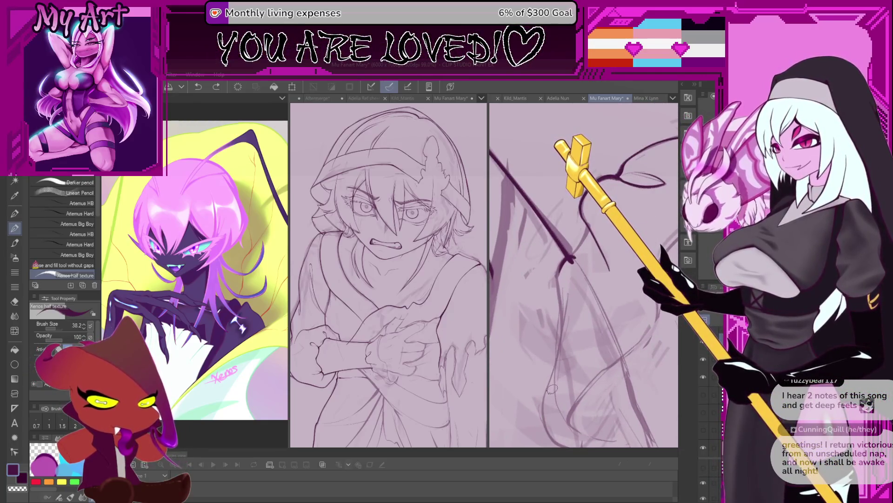
pyautogui.moveTo(554, 387); pyautogui.dragTo(556, 398)
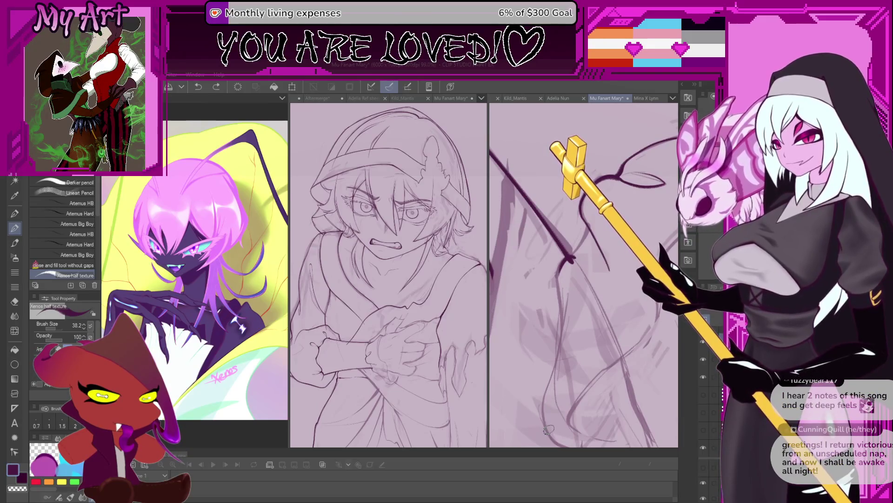
# Undo a misplaced ink stroke and pan to another area of the arm sketch
pyautogui.moveTo(555, 329)
pyautogui.mouseDown()
pyautogui.moveTo(566, 291)
pyautogui.moveTo(557, 350)
pyautogui.moveTo(543, 360)
pyautogui.mouseUp()
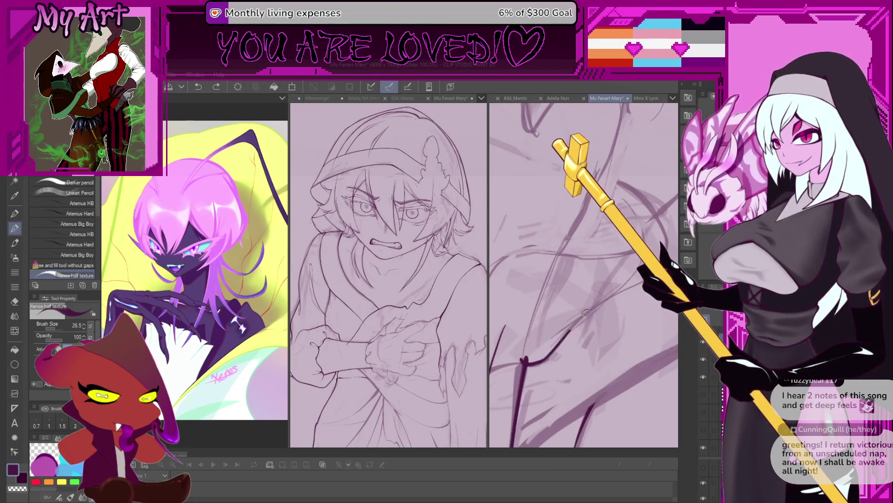
pyautogui.hotkey('ctrl', 'z')
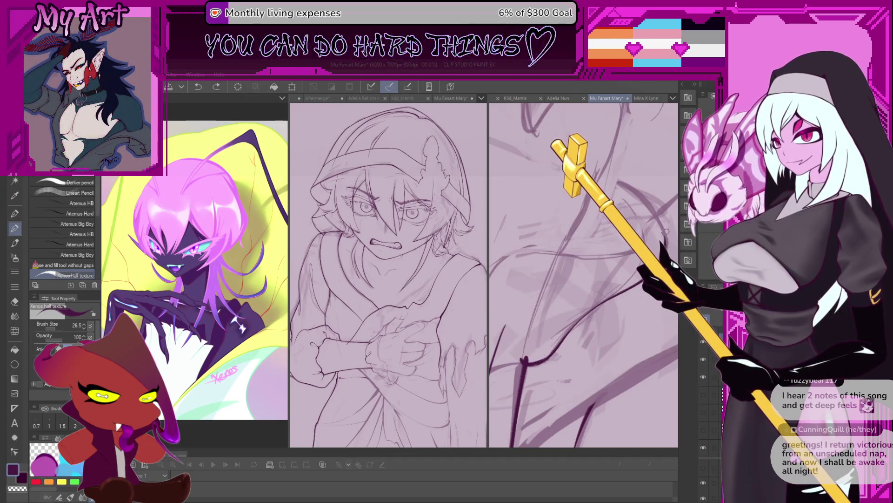
pyautogui.moveTo(610, 297)
pyautogui.mouseDown()
pyautogui.moveTo(576, 279)
pyautogui.moveTo(567, 360)
pyautogui.mouseUp()
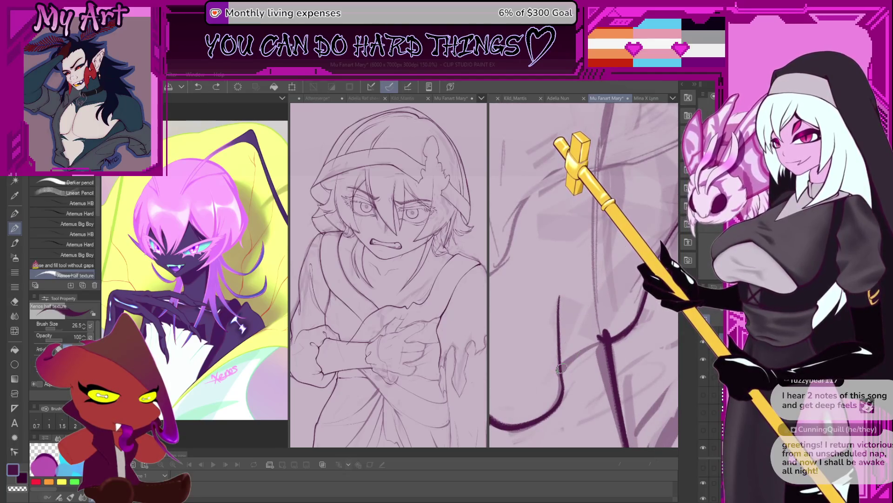
# Lasso the small line junction in the arm lineart and return to the inking pen
pyautogui.press('m')
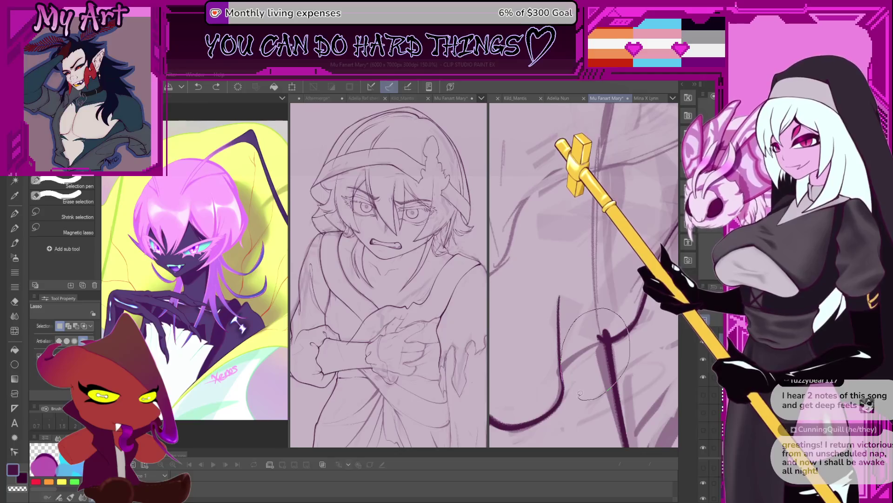
pyautogui.moveTo(579, 395); pyautogui.dragTo(571, 349)
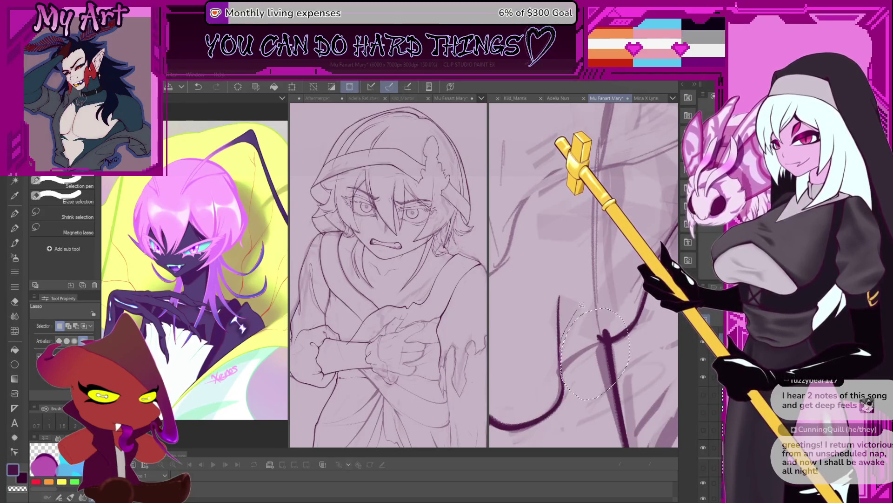
pyautogui.press('p')
pyautogui.press('p')
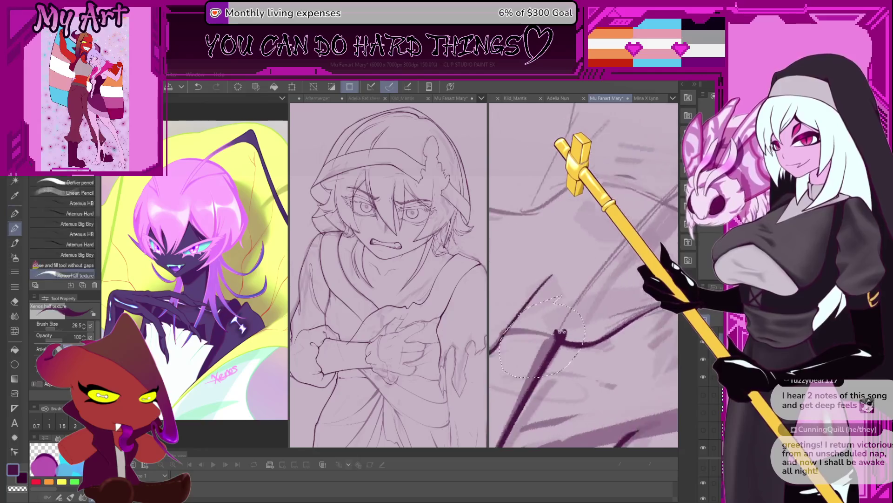
pyautogui.scroll(2, 556, 340)
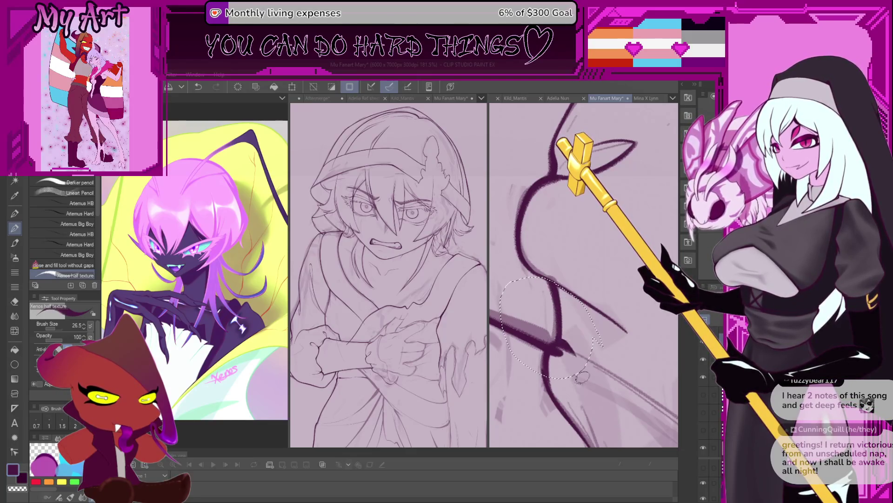
pyautogui.scroll(-2, 581, 377)
pyautogui.scroll(-1, 575, 269)
pyautogui.scroll(-1, 574, 270)
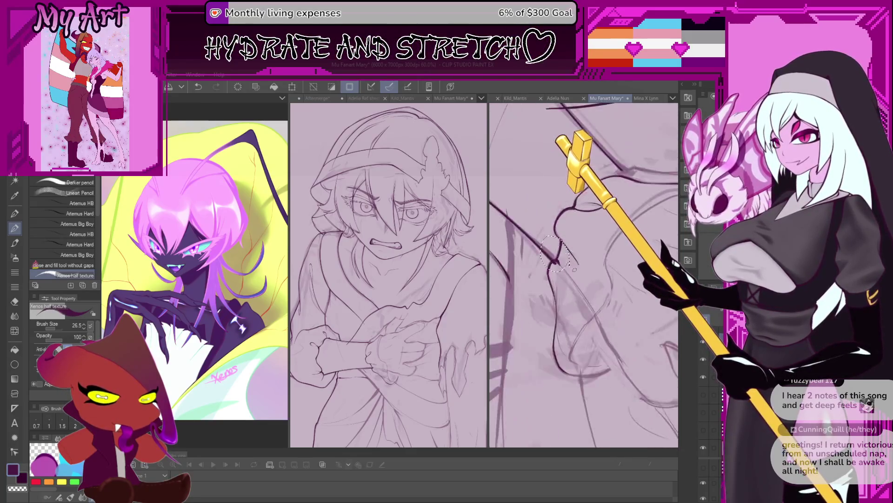
pyautogui.scroll(1, 574, 270)
pyautogui.scroll(1, 548, 261)
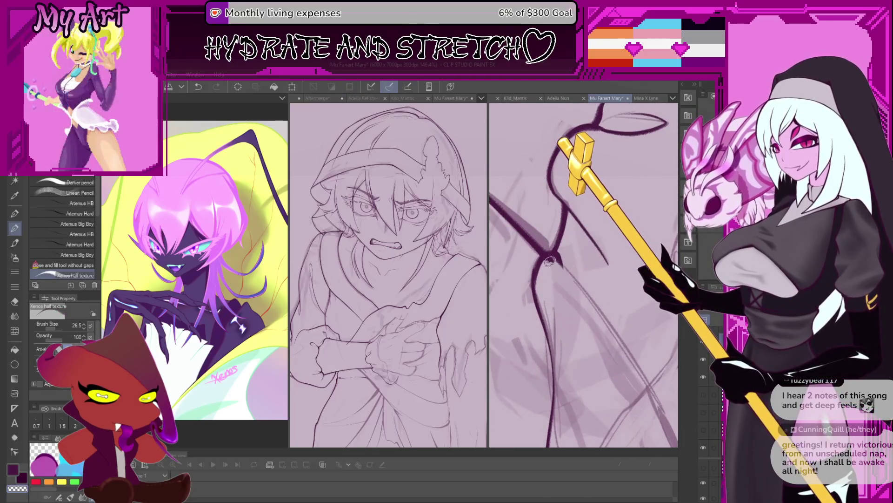
# Rotate and shift the close-up to frame another stretch of branching ink lines
pyautogui.moveTo(544, 261); pyautogui.dragTo(568, 293)
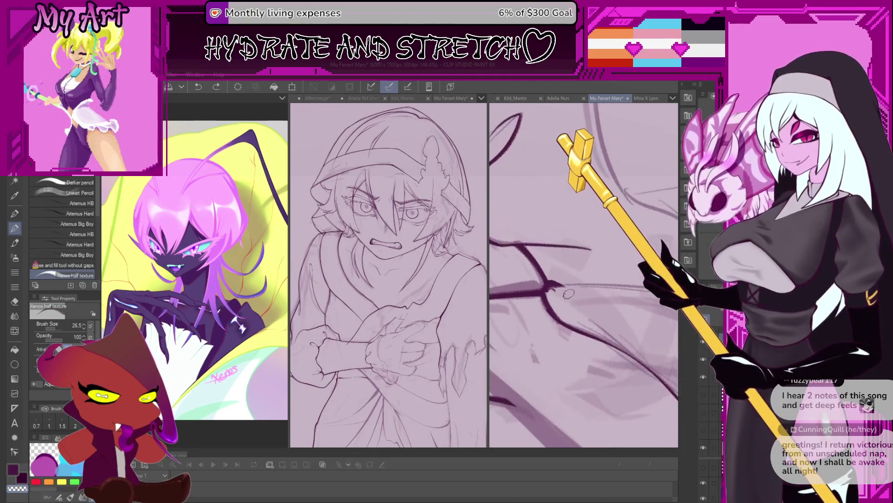
pyautogui.scroll(1, 568, 287)
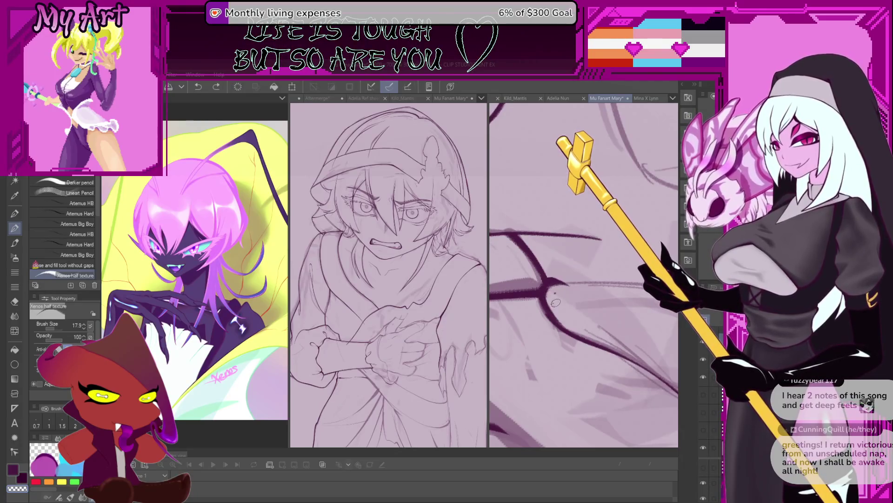
pyautogui.moveTo(594, 264); pyautogui.dragTo(554, 335)
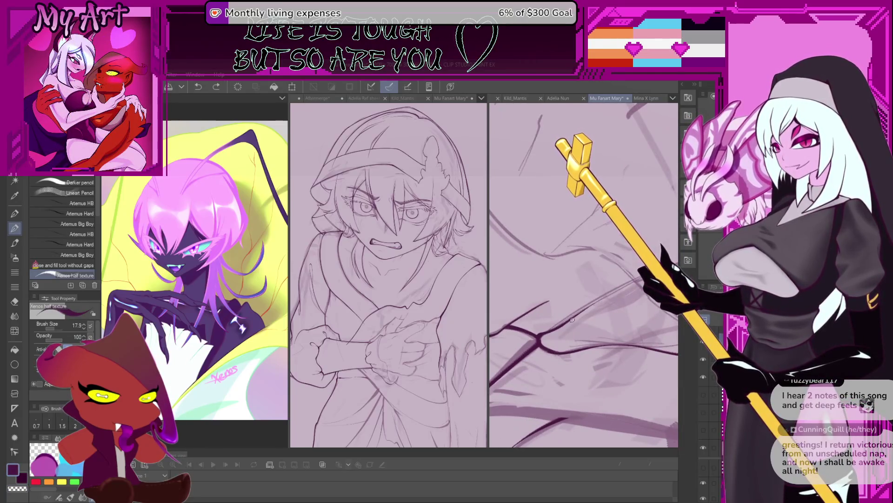
pyautogui.moveTo(573, 319)
pyautogui.mouseDown()
pyautogui.moveTo(608, 316)
pyautogui.moveTo(564, 296)
pyautogui.mouseUp()
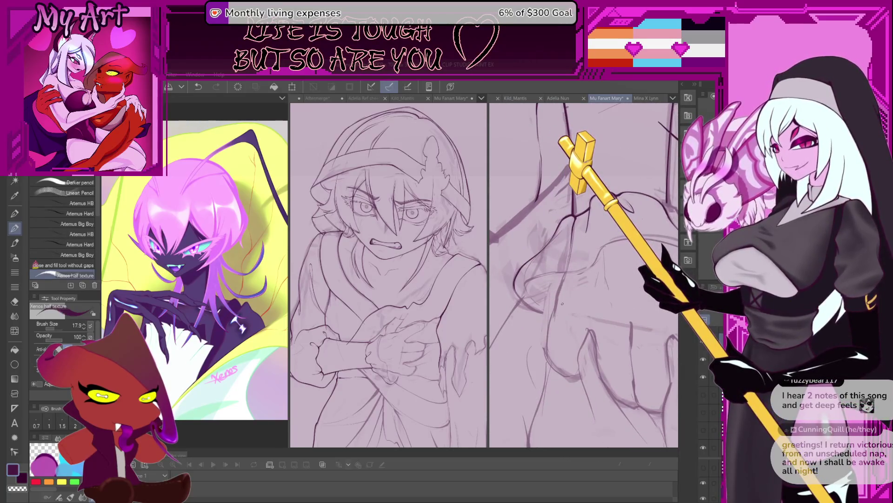
pyautogui.scroll(1, 562, 303)
pyautogui.scroll(1, 562, 308)
pyautogui.scroll(1, 562, 321)
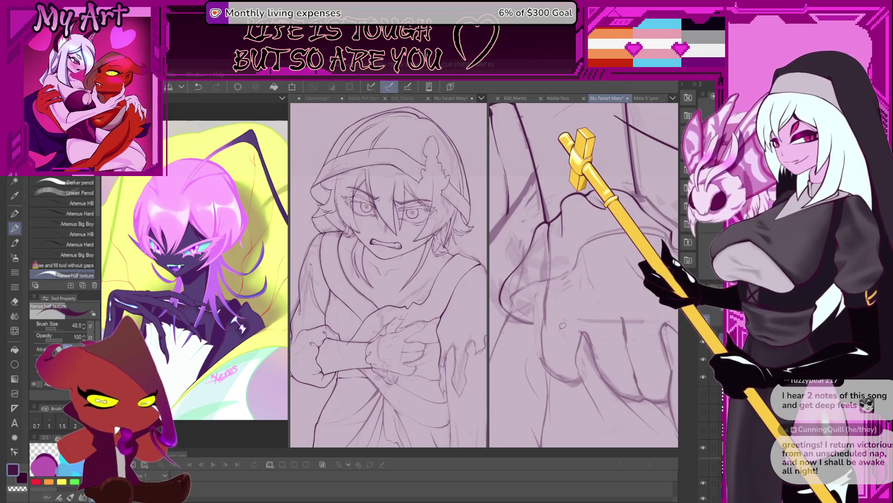
# Rotate the view and ink a dark line upward along the sketch
pyautogui.moveTo(563, 325)
pyautogui.mouseDown()
pyautogui.moveTo(538, 304)
pyautogui.moveTo(559, 335)
pyautogui.moveTo(608, 350)
pyautogui.mouseUp()
pyautogui.scroll(-1, 563, 347)
pyautogui.scroll(-1, 609, 350)
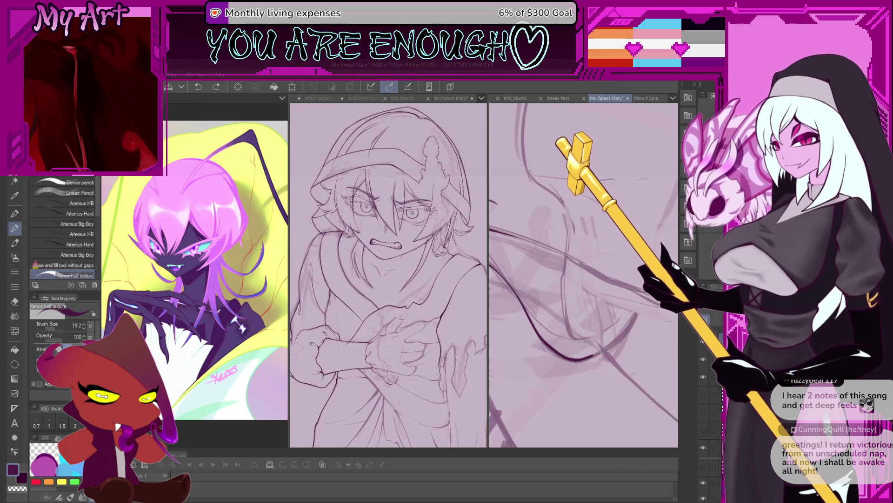
pyautogui.moveTo(639, 281)
pyautogui.mouseDown()
pyautogui.moveTo(617, 371)
pyautogui.moveTo(599, 396)
pyautogui.mouseUp()
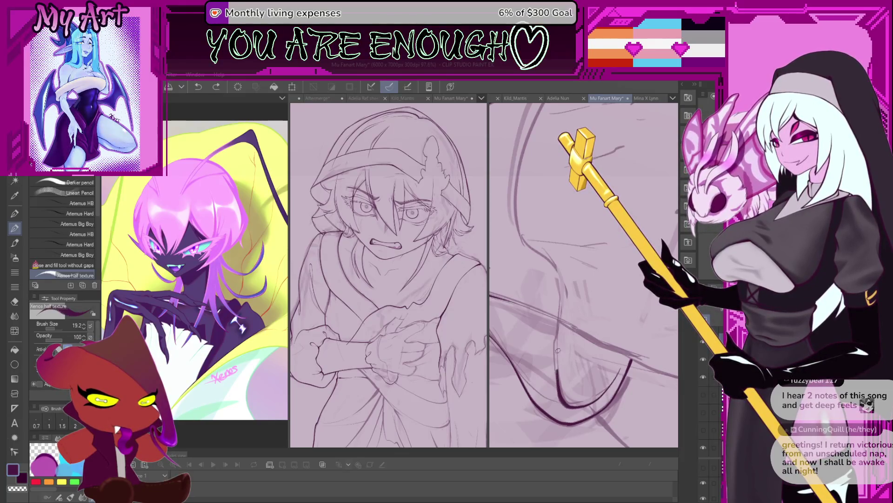
pyautogui.moveTo(562, 327)
pyautogui.mouseDown()
pyautogui.moveTo(567, 306)
pyautogui.moveTo(555, 270)
pyautogui.mouseUp()
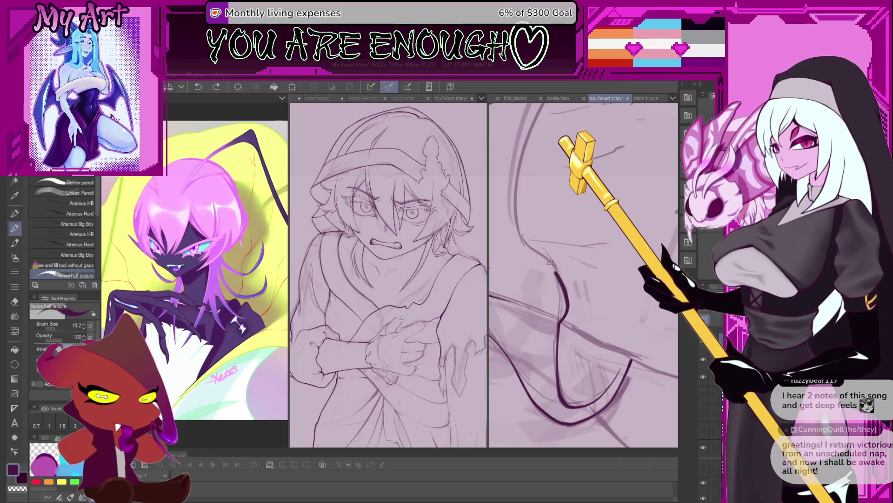
# Reframe the view upward and switch to freehand lasso selection
pyautogui.moveTo(521, 238)
pyautogui.mouseDown()
pyautogui.moveTo(549, 374)
pyautogui.moveTo(554, 305)
pyautogui.mouseUp()
pyautogui.moveTo(538, 339); pyautogui.dragTo(573, 284)
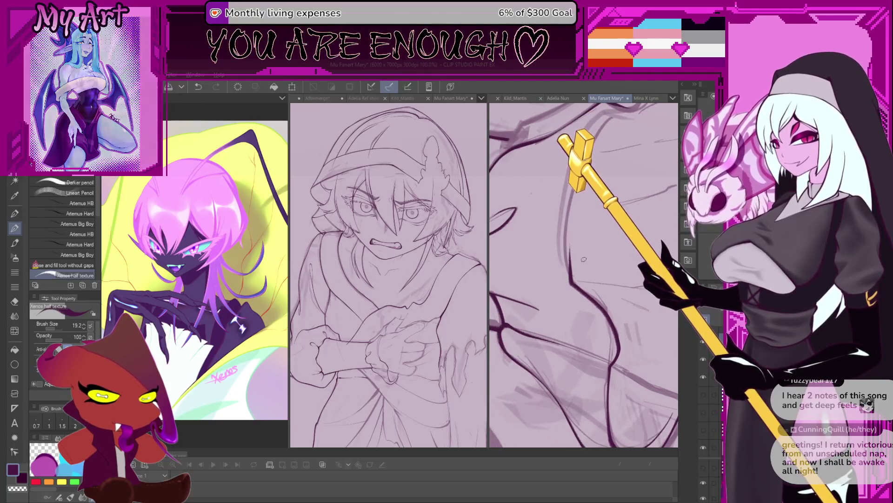
pyautogui.press('m')
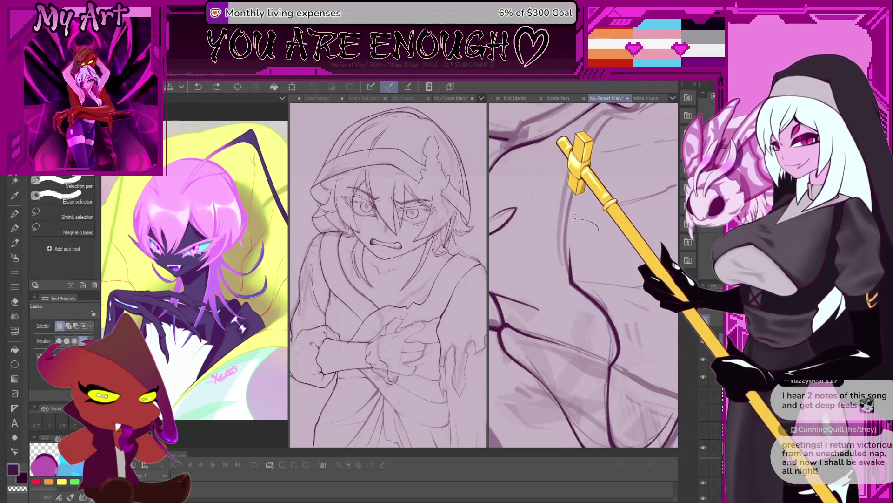
# Lasso an area of the arm lineart, return to the pen and pan down to the bottom curve
pyautogui.moveTo(593, 224); pyautogui.dragTo(646, 300)
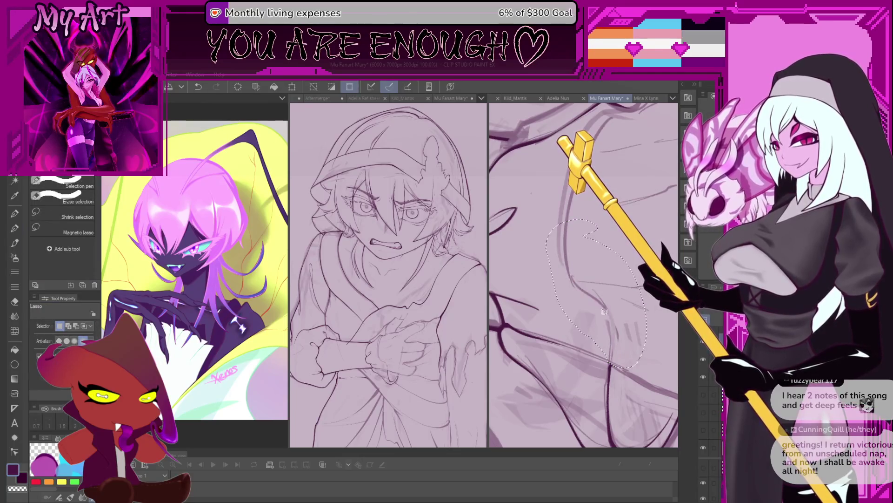
pyautogui.press('p')
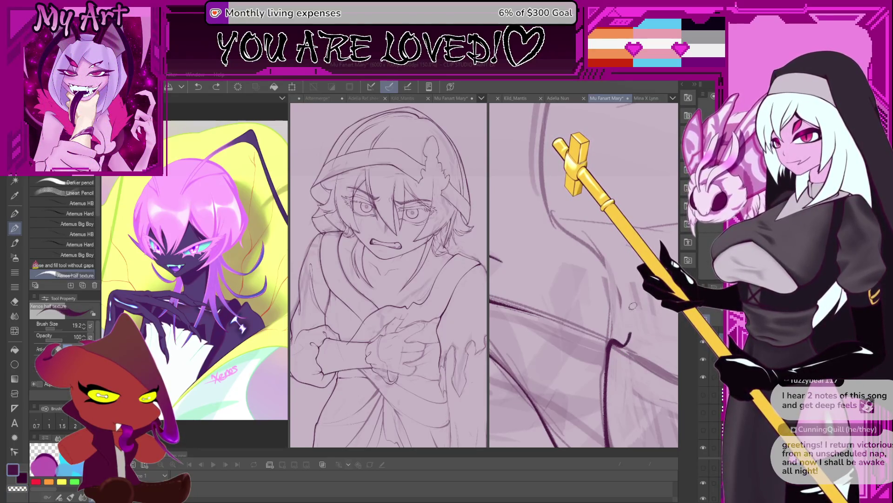
pyautogui.moveTo(633, 306); pyautogui.dragTo(649, 337)
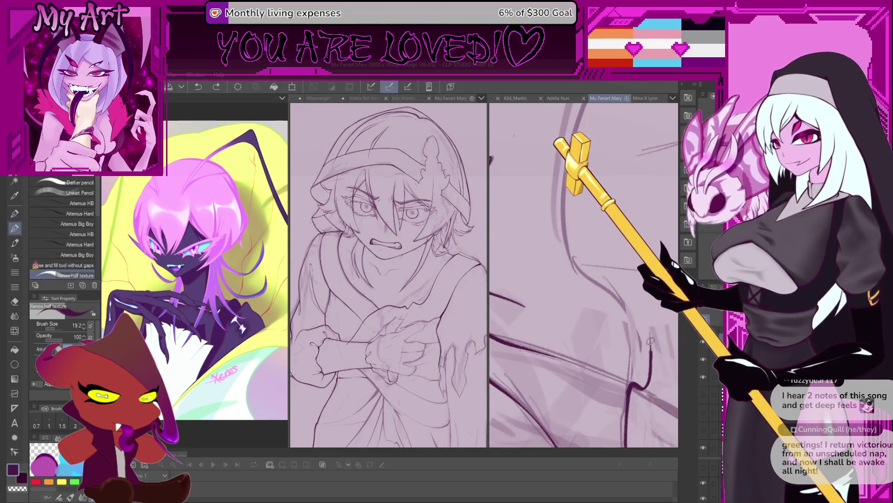
pyautogui.moveTo(628, 339)
pyautogui.mouseDown()
pyautogui.moveTo(579, 359)
pyautogui.moveTo(594, 374)
pyautogui.mouseUp()
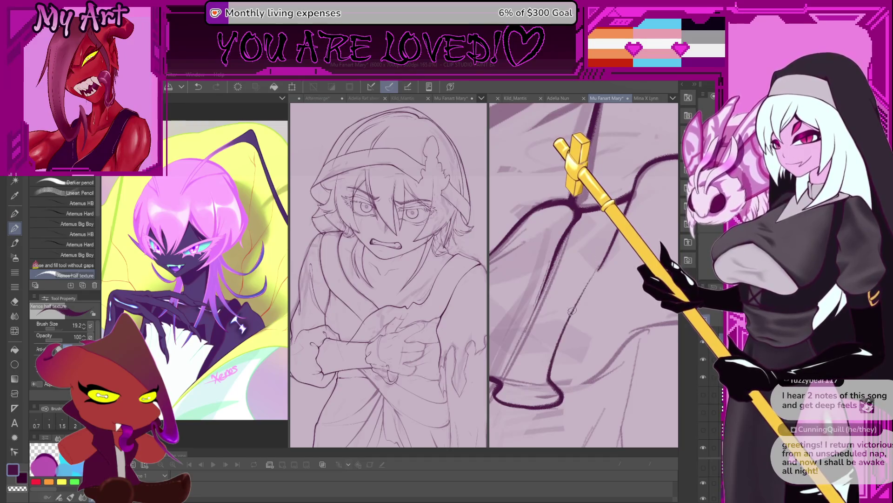
# Undo the trial strokes, draw an upward stroke from the bottom curve, and undo it too
pyautogui.hotkey('ctrl', 'z')
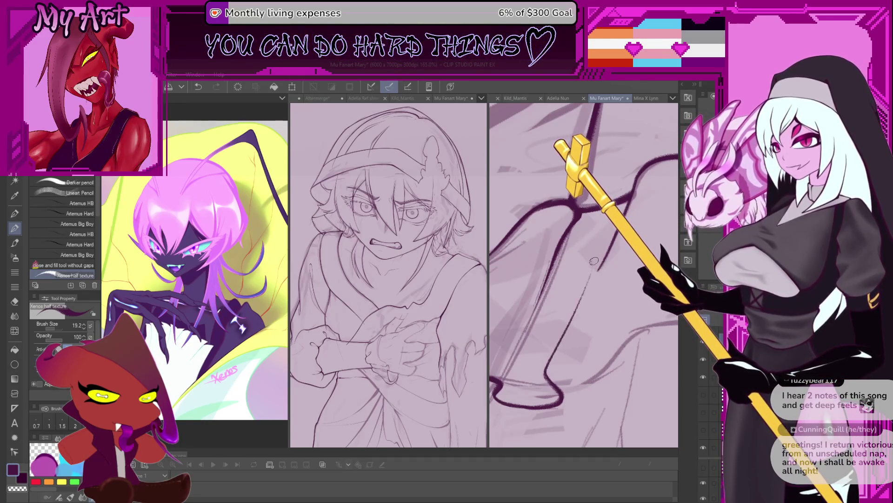
pyautogui.hotkey('ctrl', 'z')
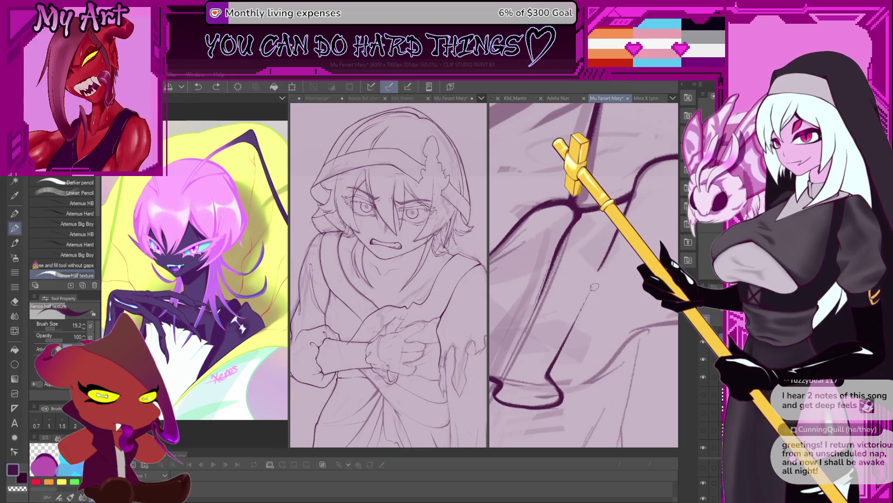
pyautogui.moveTo(558, 394); pyautogui.dragTo(548, 355)
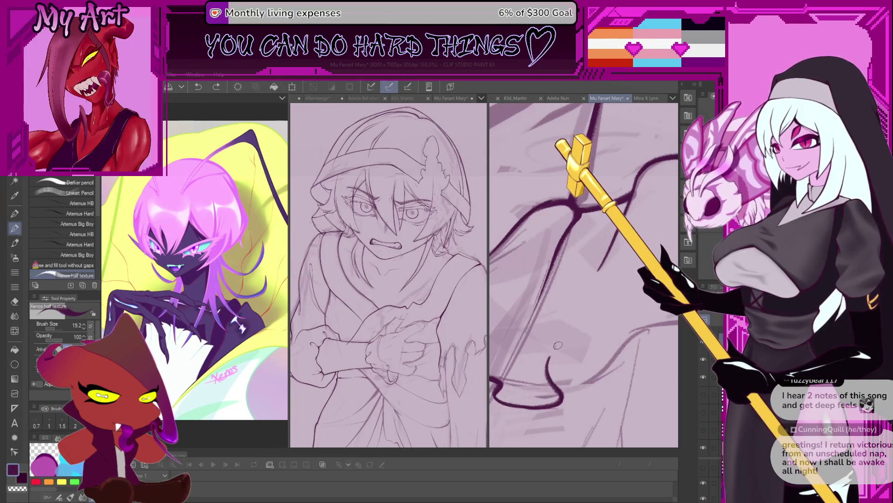
pyautogui.hotkey('ctrl', 'z')
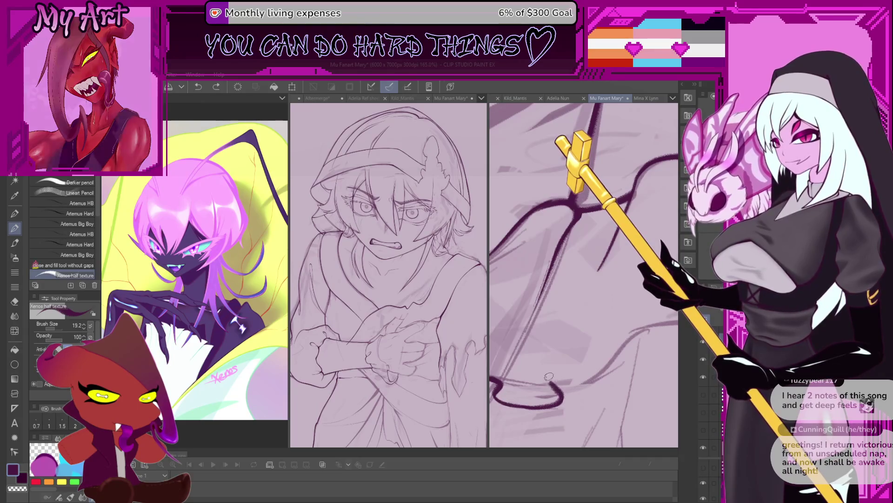
pyautogui.scroll(-3, 571, 342)
pyautogui.scroll(1, 571, 343)
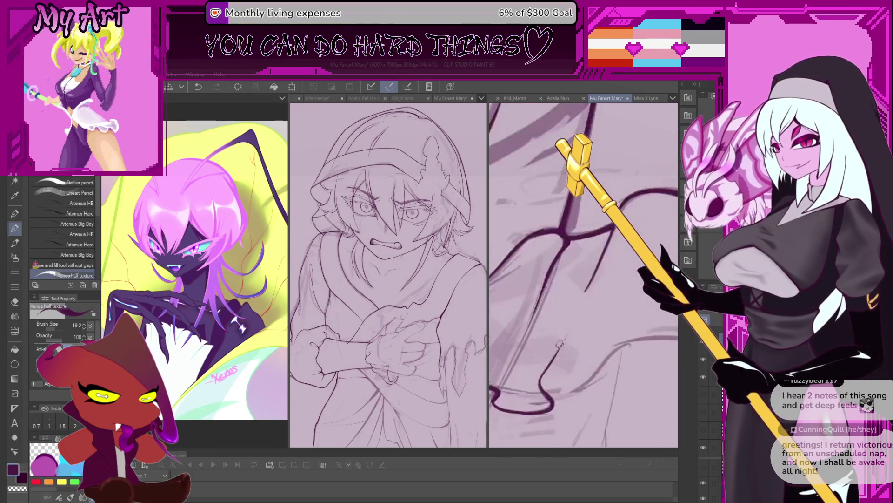
pyautogui.scroll(1, 580, 321)
pyautogui.scroll(1, 593, 294)
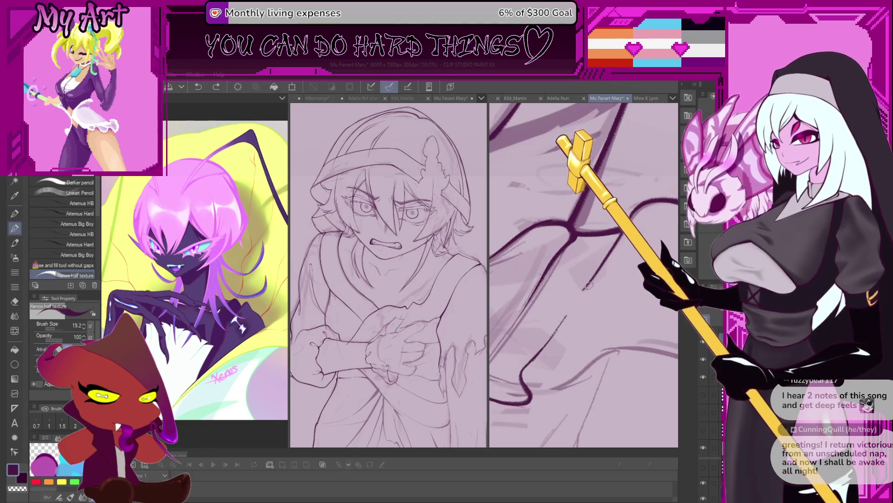
pyautogui.scroll(2, 570, 311)
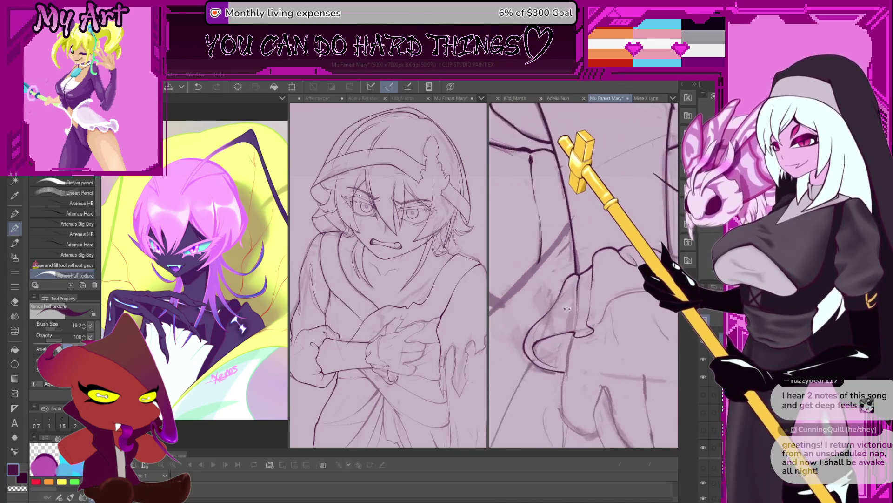
pyautogui.scroll(2, 611, 295)
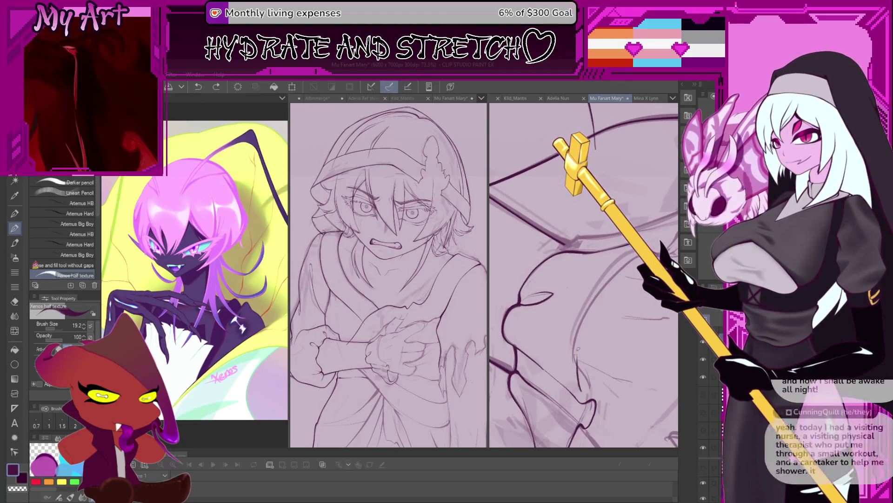
# Save the drawing with Ctrl+S and set the inking brush noticeably larger
pyautogui.moveTo(593, 359); pyautogui.dragTo(588, 391)
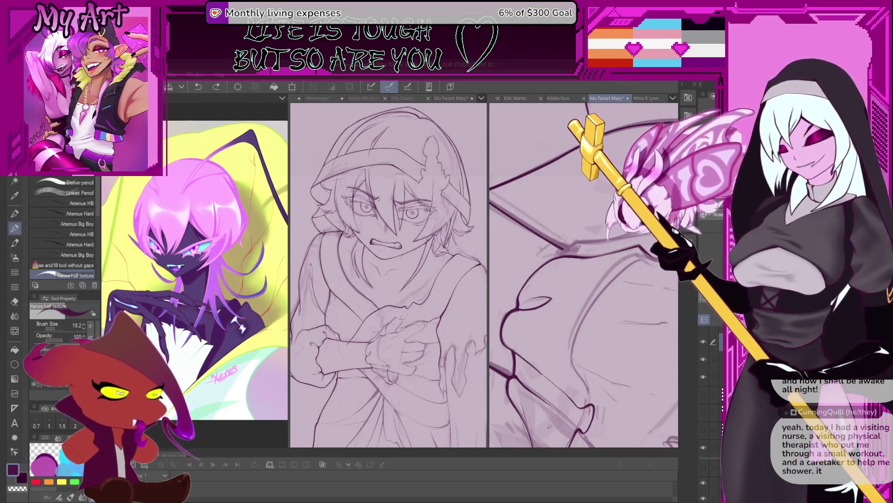
pyautogui.moveTo(571, 366); pyautogui.dragTo(594, 392)
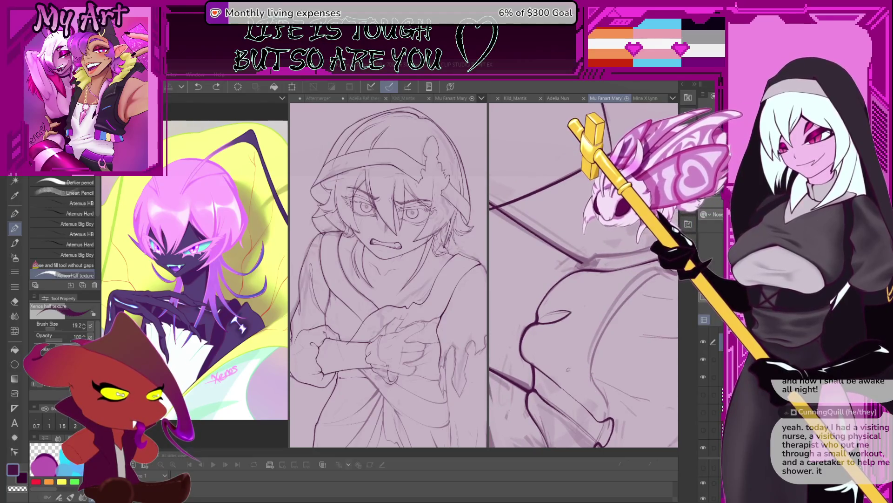
pyautogui.hotkey('ctrl', 's')
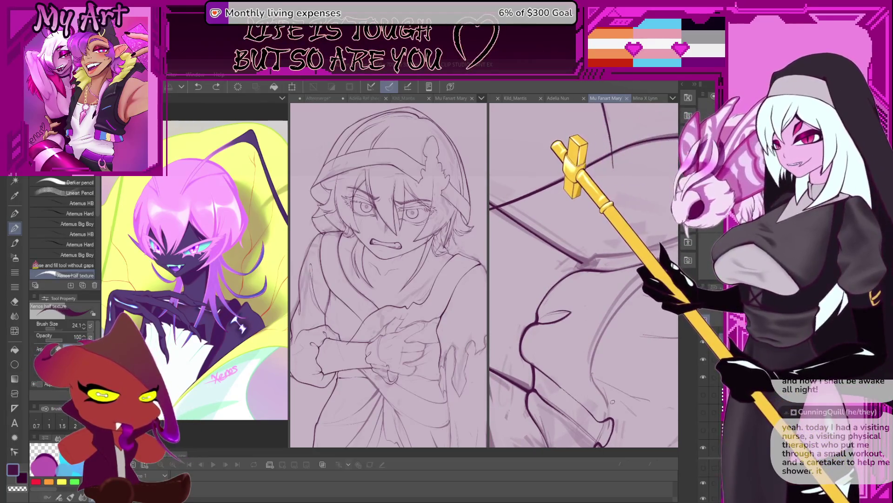
pyautogui.moveTo(608, 394)
pyautogui.mouseDown()
pyautogui.moveTo(607, 375)
pyautogui.moveTo(571, 398)
pyautogui.mouseUp()
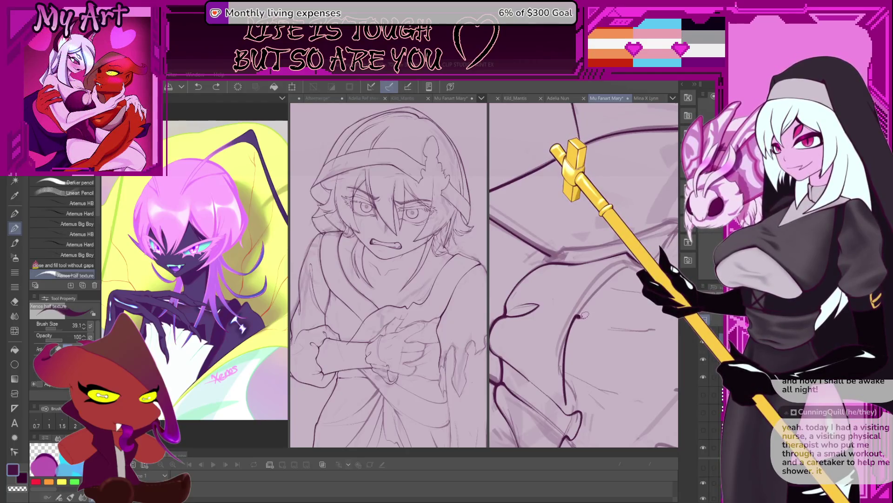
pyautogui.scroll(2, 595, 277)
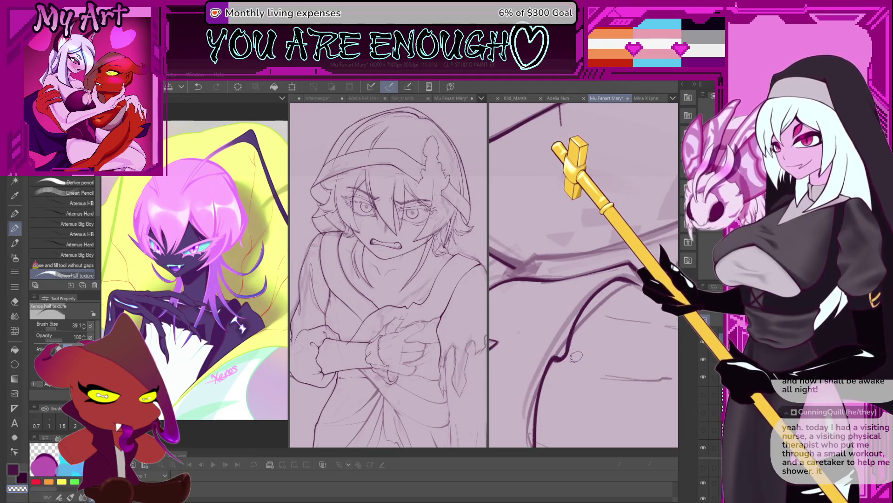
pyautogui.scroll(3, 584, 321)
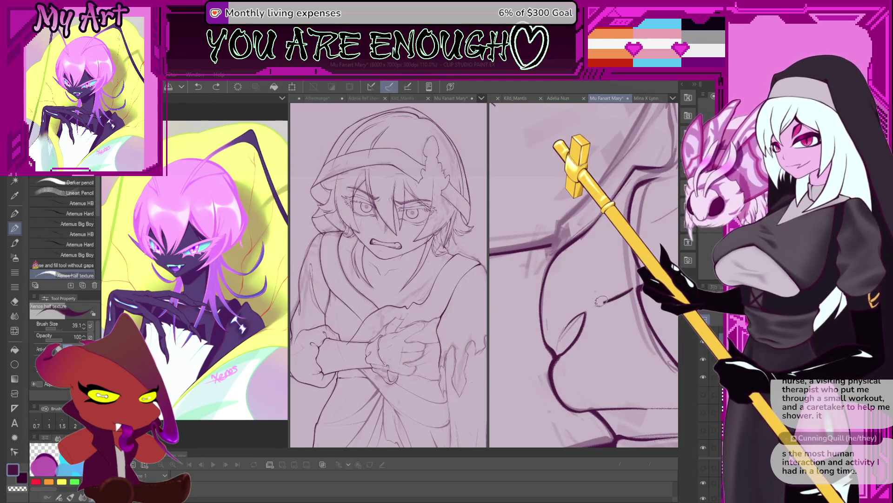
pyautogui.scroll(-5, 577, 308)
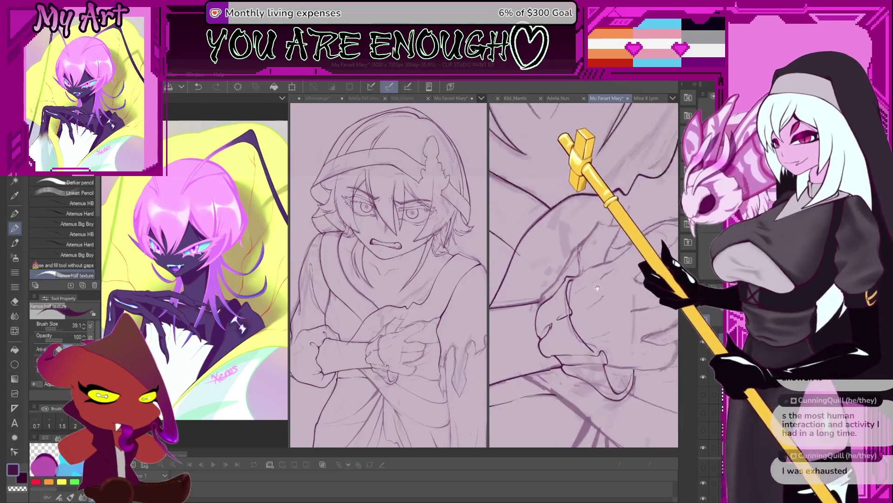
pyautogui.scroll(2, 600, 321)
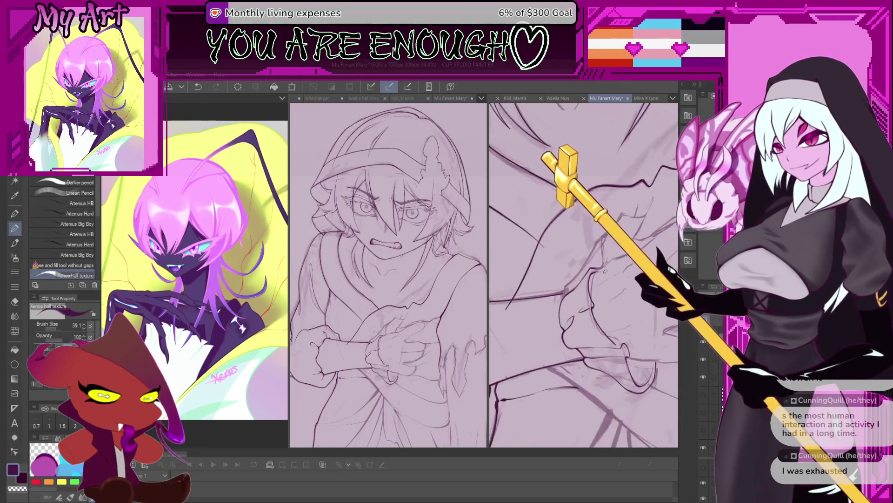
pyautogui.scroll(2, 601, 321)
pyautogui.scroll(2, 601, 321)
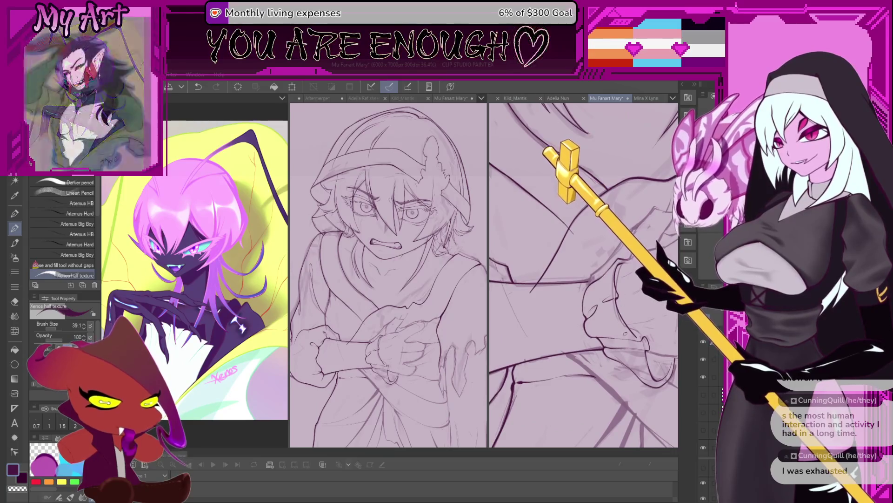
pyautogui.scroll(2, 600, 320)
pyautogui.scroll(-2, 604, 333)
pyautogui.scroll(-2, 604, 333)
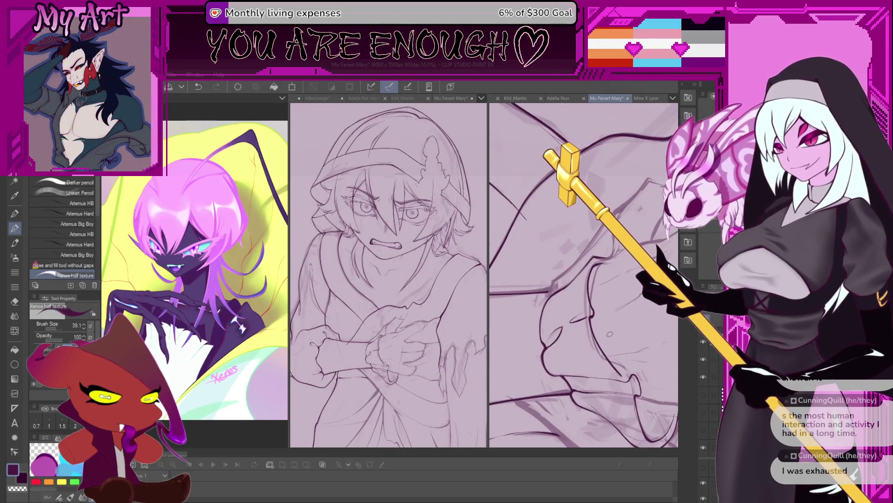
pyautogui.scroll(2, 604, 333)
pyautogui.scroll(1, 587, 321)
pyautogui.scroll(2, 565, 310)
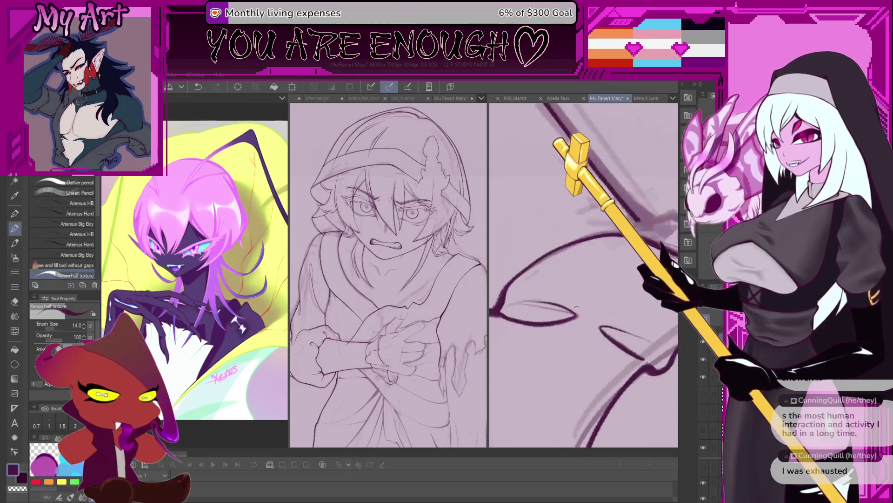
pyautogui.scroll(2, 546, 298)
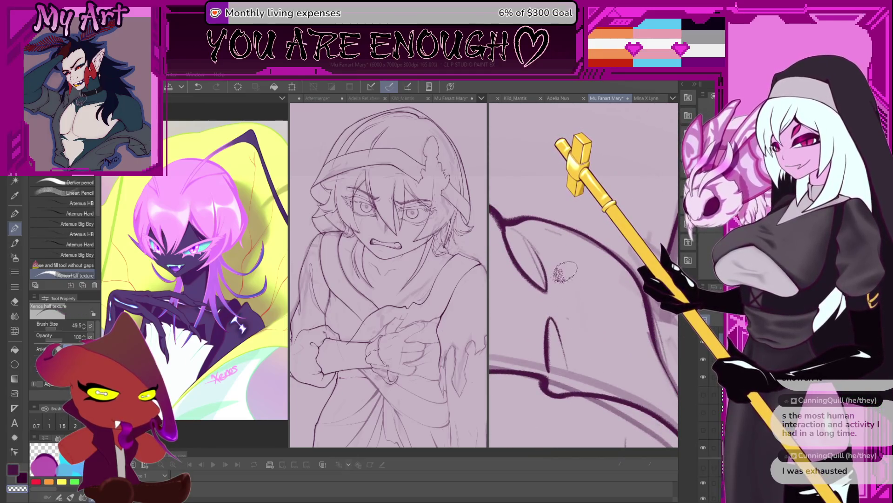
# Undo the last arm stroke and ink a short fine line at the inner forearm crease
pyautogui.moveTo(565, 271); pyautogui.dragTo(584, 307)
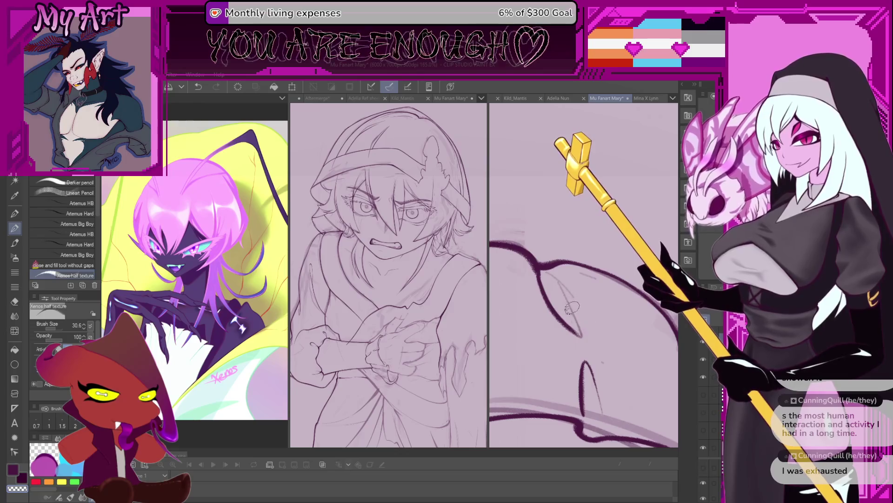
pyautogui.moveTo(599, 354)
pyautogui.mouseDown()
pyautogui.moveTo(570, 330)
pyautogui.moveTo(571, 309)
pyautogui.mouseUp()
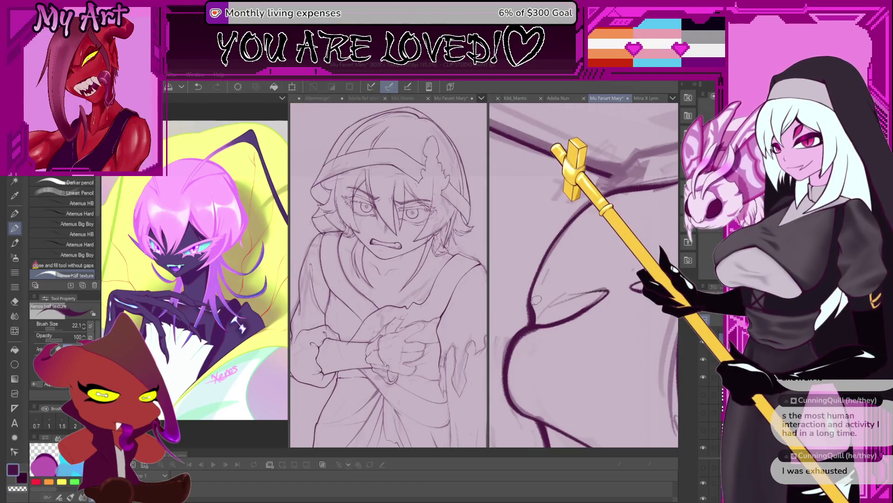
pyautogui.hotkey('ctrl', 'z')
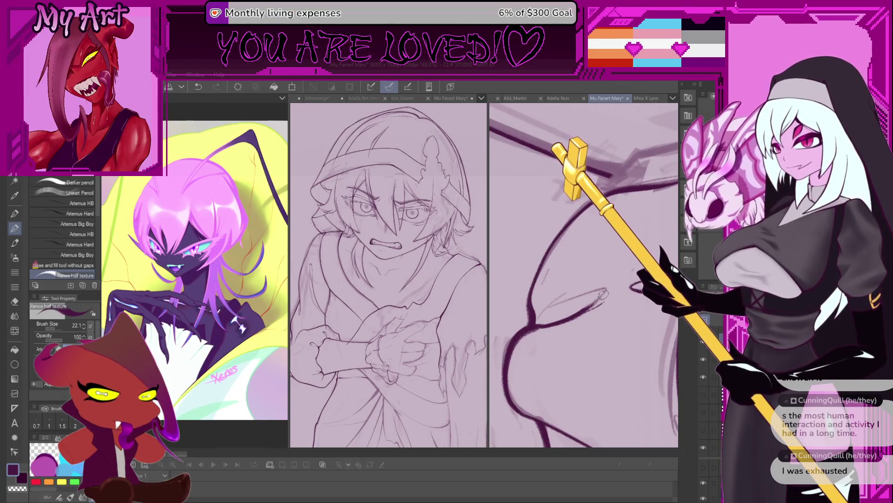
pyautogui.moveTo(543, 323); pyautogui.dragTo(560, 320)
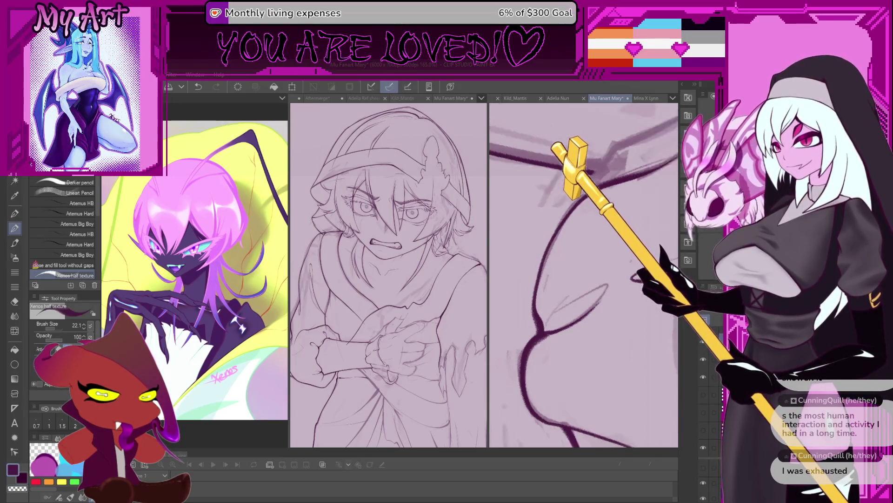
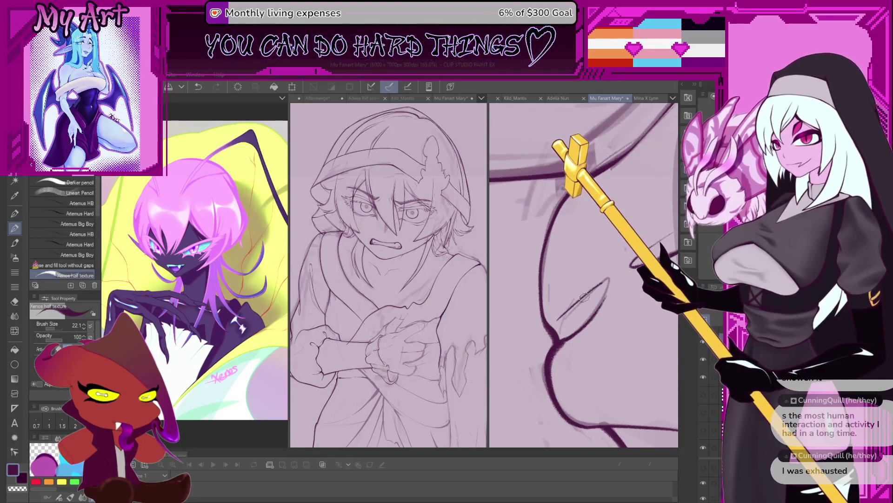
pyautogui.scroll(-2, 560, 327)
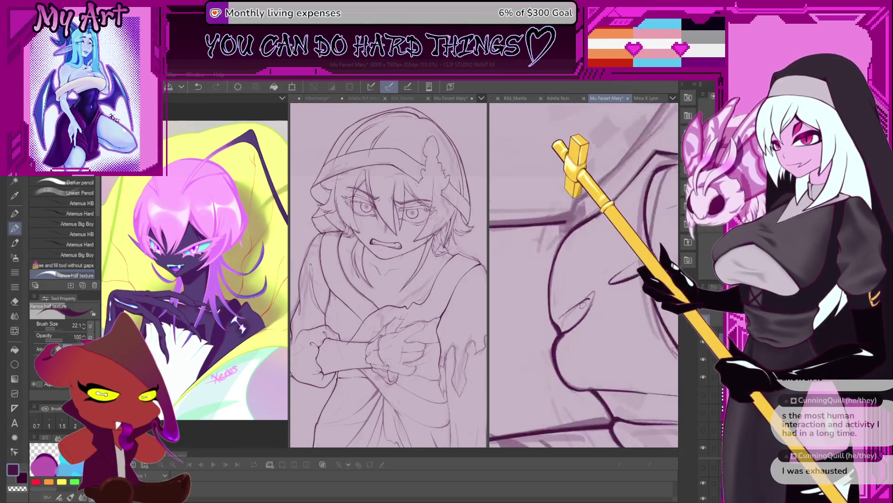
# Rotate and pan the close-up view along the dark ink lines to a new working angle
pyautogui.moveTo(567, 317)
pyautogui.mouseDown()
pyautogui.moveTo(605, 299)
pyautogui.moveTo(585, 328)
pyautogui.mouseUp()
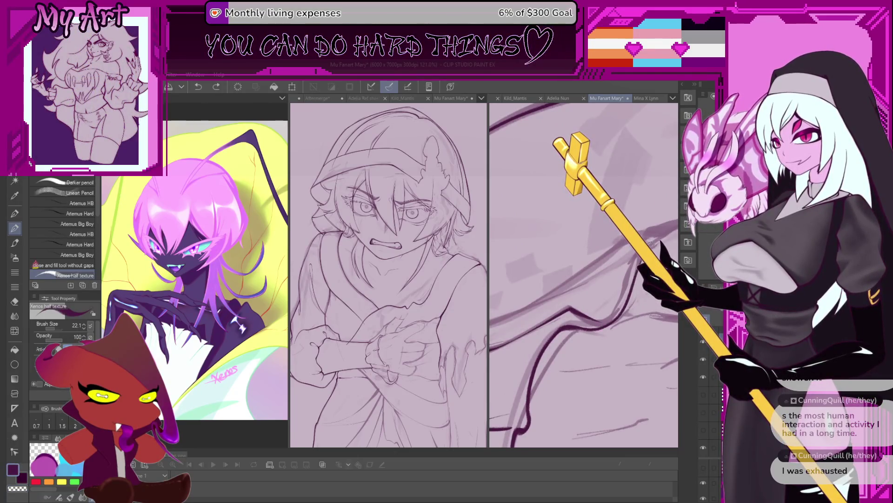
pyautogui.moveTo(652, 243); pyautogui.dragTo(576, 312)
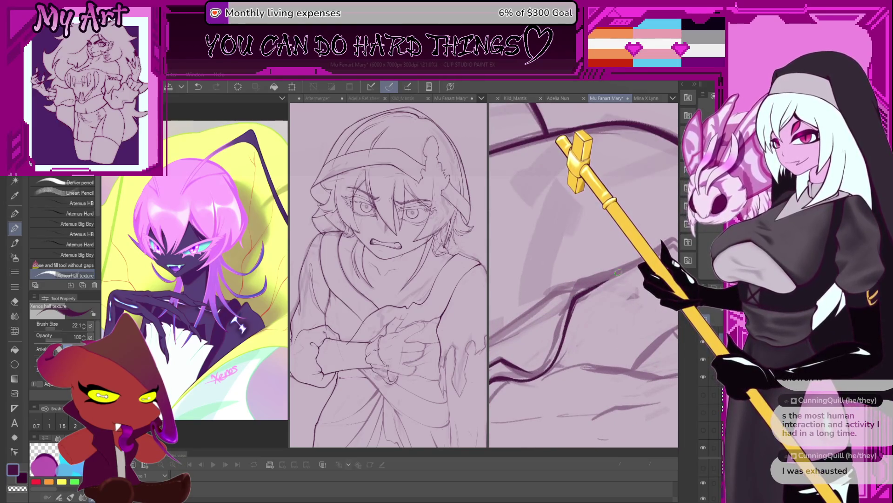
pyautogui.moveTo(576, 314); pyautogui.dragTo(606, 275)
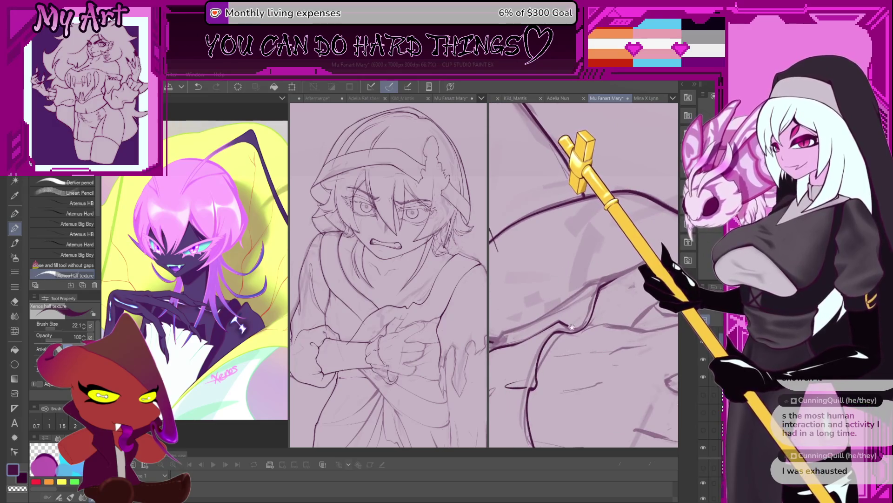
pyautogui.moveTo(571, 327)
pyautogui.mouseDown()
pyautogui.moveTo(543, 344)
pyautogui.moveTo(544, 332)
pyautogui.mouseUp()
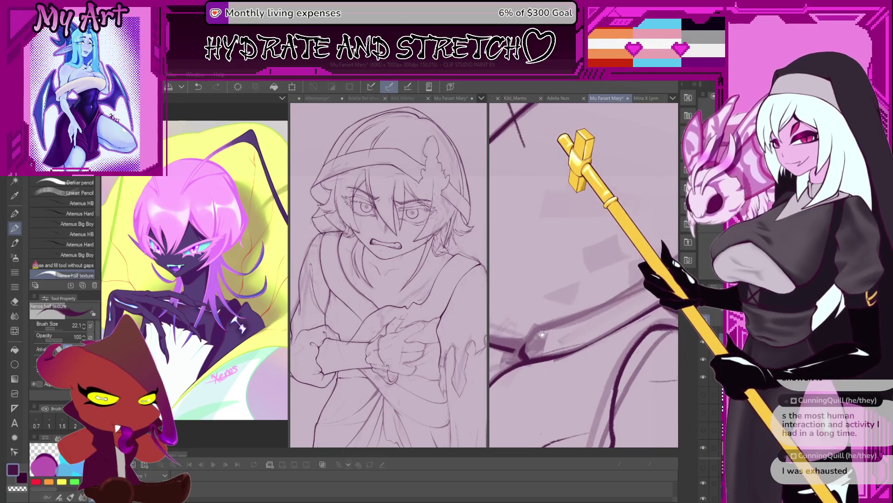
pyautogui.moveTo(546, 334); pyautogui.dragTo(525, 352)
# Turn and shift the close-up further to reach another stretch of the lineart
pyautogui.moveTo(536, 320); pyautogui.dragTo(534, 352)
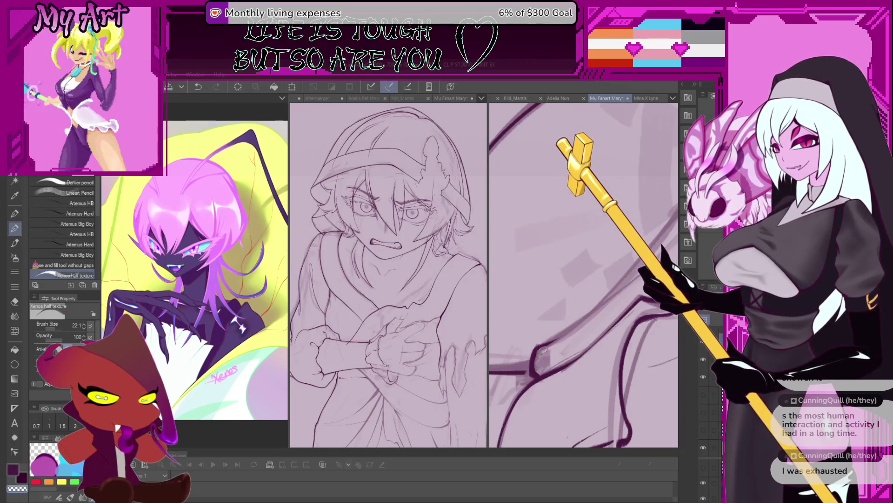
pyautogui.moveTo(549, 347); pyautogui.dragTo(621, 330)
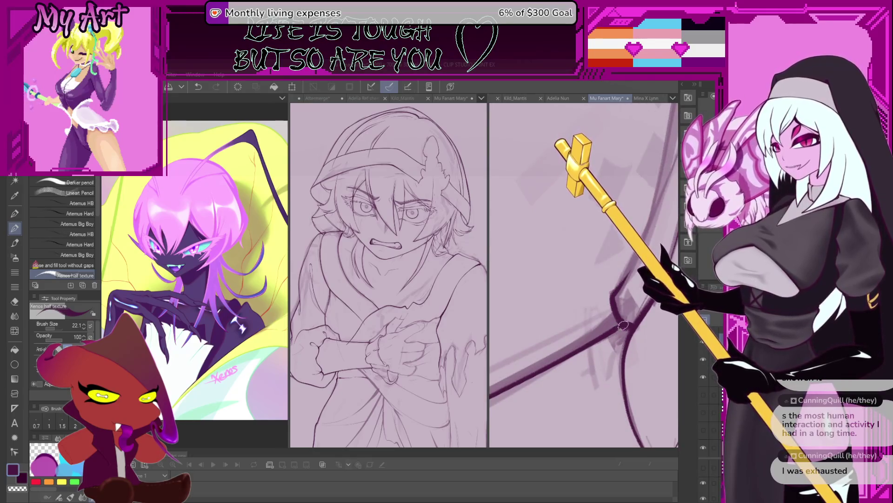
pyautogui.moveTo(623, 325)
pyautogui.mouseDown()
pyautogui.moveTo(611, 362)
pyautogui.moveTo(597, 291)
pyautogui.mouseUp()
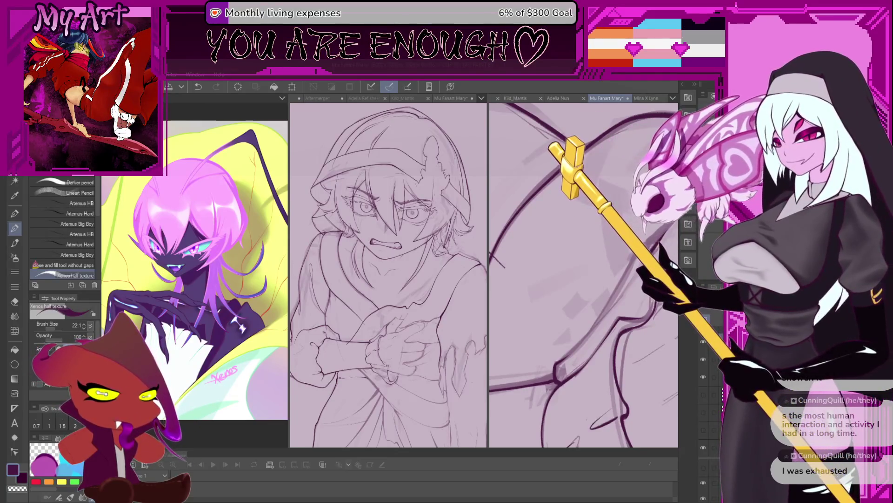
pyautogui.moveTo(586, 349); pyautogui.dragTo(552, 380)
# Enlarge the inking brush to about 32.5 and undo the stray ink mark
pyautogui.press(']')
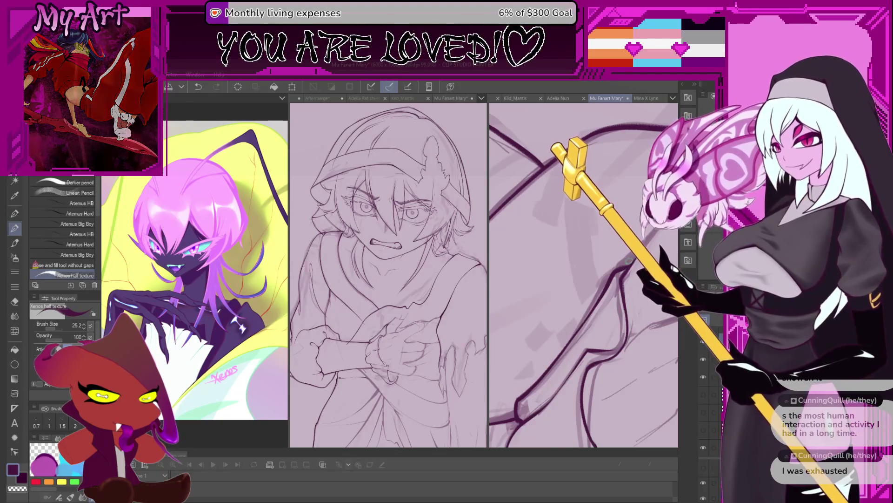
pyautogui.moveTo(596, 307)
pyautogui.mouseDown()
pyautogui.moveTo(574, 277)
pyautogui.moveTo(540, 318)
pyautogui.mouseUp()
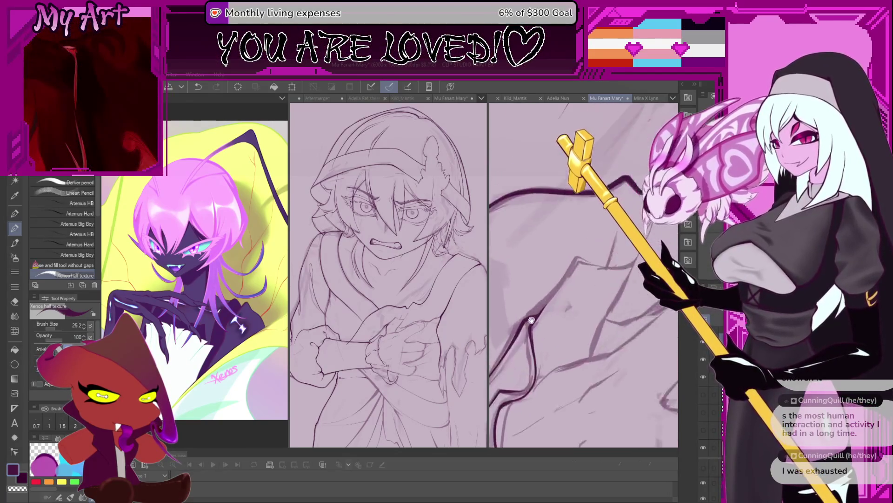
pyautogui.hotkey('ctrl', 'z')
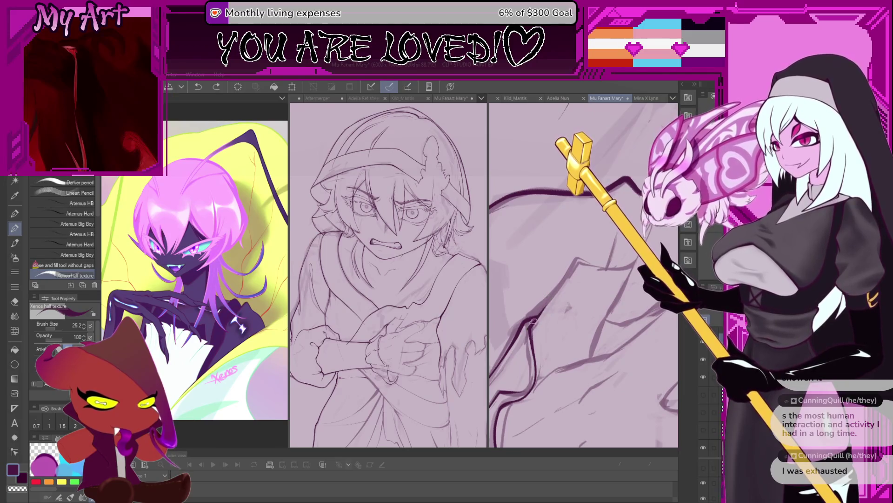
pyautogui.moveTo(630, 266)
pyautogui.mouseDown()
pyautogui.moveTo(543, 313)
pyautogui.moveTo(505, 394)
pyautogui.mouseUp()
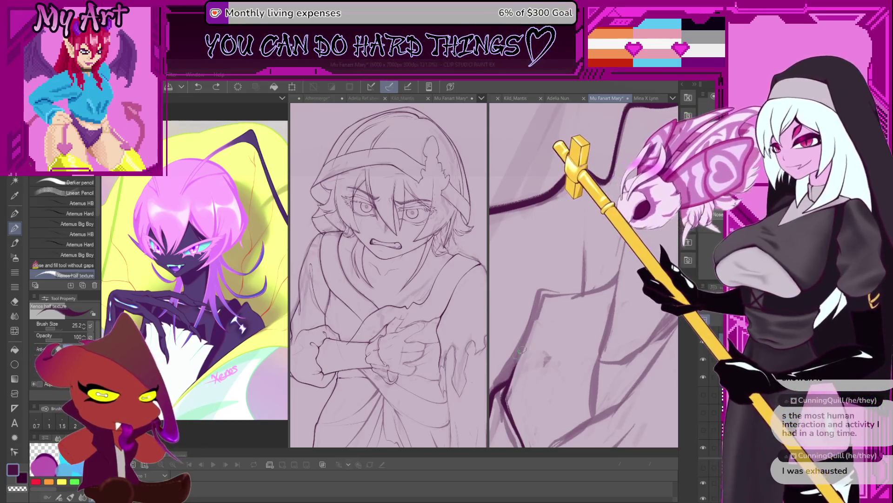
pyautogui.scroll(1, 527, 372)
pyautogui.scroll(1, 527, 371)
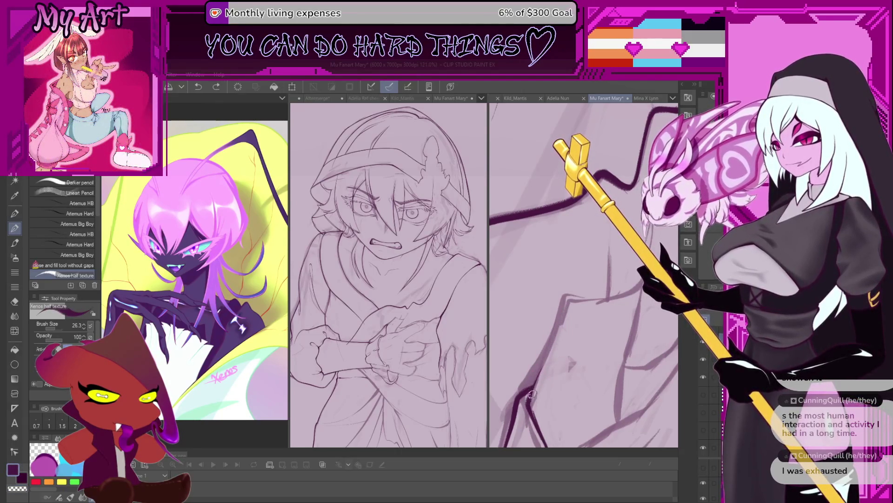
# Ink a darker line running up the figure and turn the view to the next stretch
pyautogui.moveTo(531, 402); pyautogui.dragTo(564, 308)
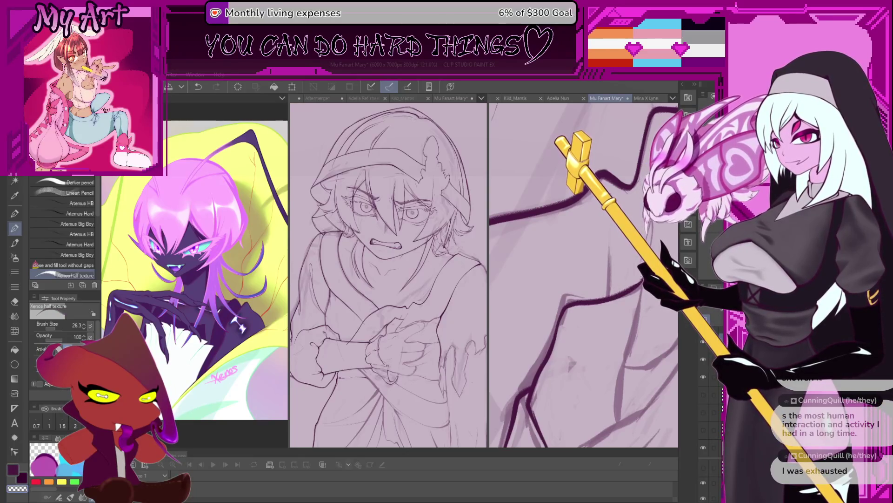
pyautogui.moveTo(571, 363)
pyautogui.mouseDown()
pyautogui.moveTo(548, 345)
pyautogui.moveTo(602, 304)
pyautogui.mouseUp()
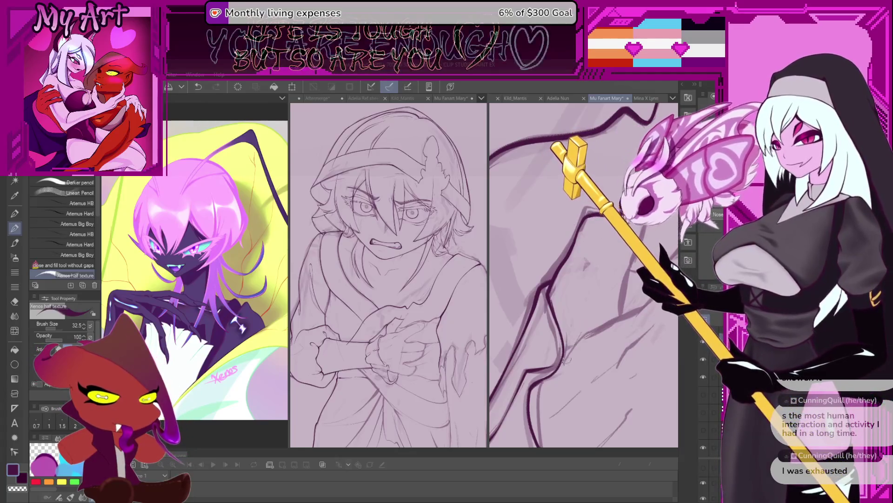
# Move and tilt the close-up to bring the lower arm strokes into view
pyautogui.moveTo(579, 412)
pyautogui.mouseDown()
pyautogui.moveTo(538, 357)
pyautogui.moveTo(539, 377)
pyautogui.mouseUp()
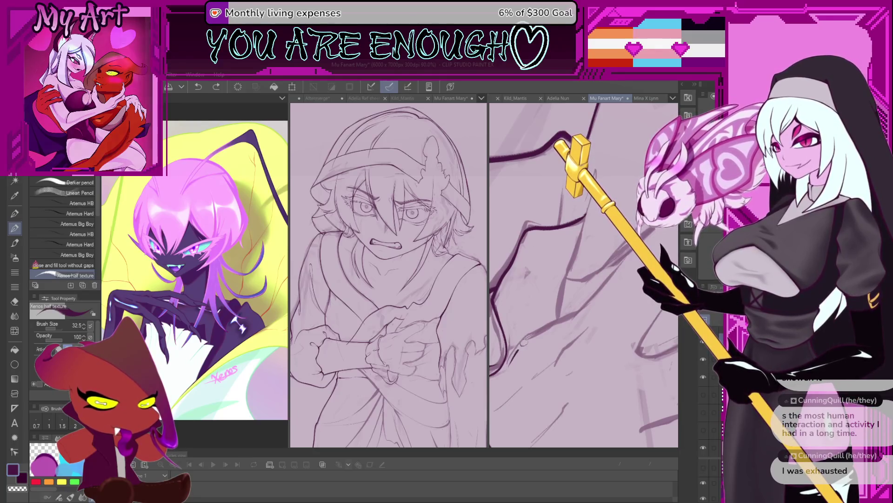
pyautogui.moveTo(573, 295)
pyautogui.mouseDown()
pyautogui.moveTo(572, 313)
pyautogui.moveTo(534, 371)
pyautogui.mouseUp()
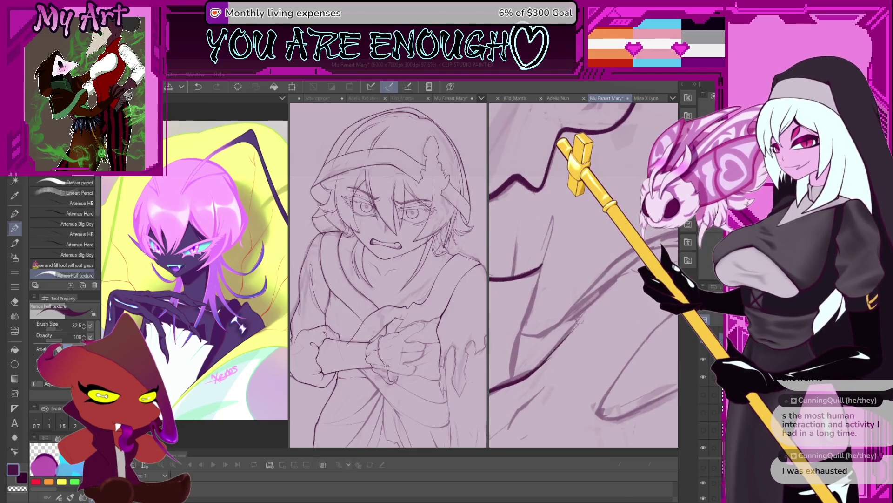
pyautogui.moveTo(534, 370); pyautogui.dragTo(509, 396)
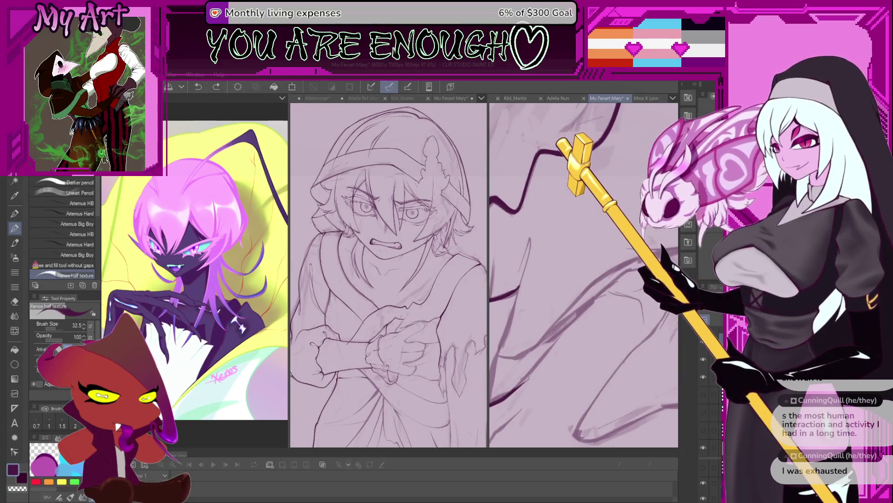
# Undo the last dark stroke and turn the close-up to a better inking angle
pyautogui.moveTo(618, 278); pyautogui.dragTo(605, 290)
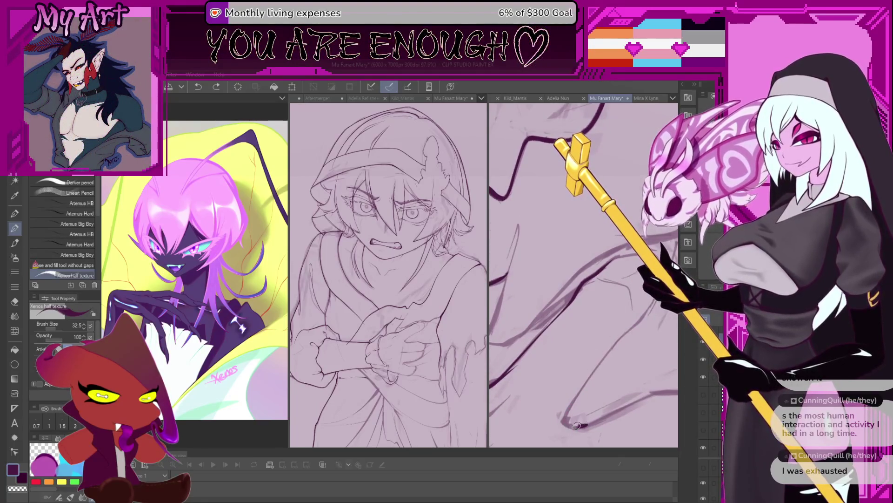
pyautogui.hotkey('ctrl', 'z')
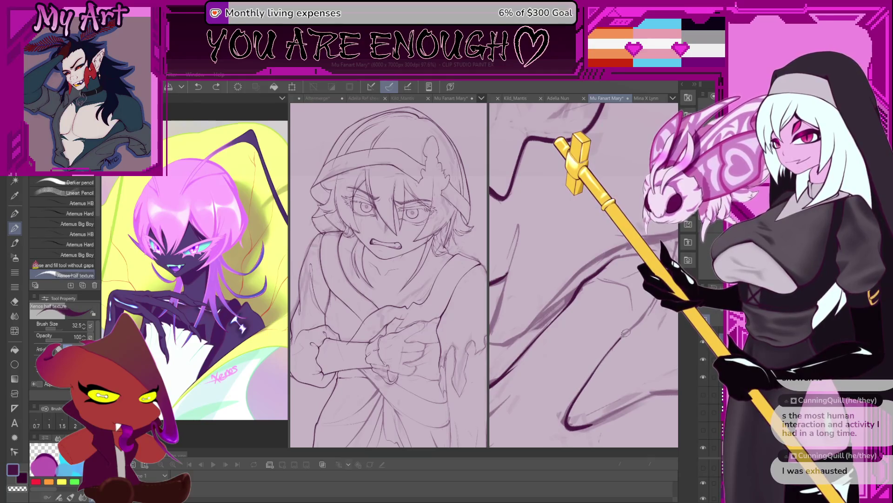
pyautogui.scroll(2, 611, 335)
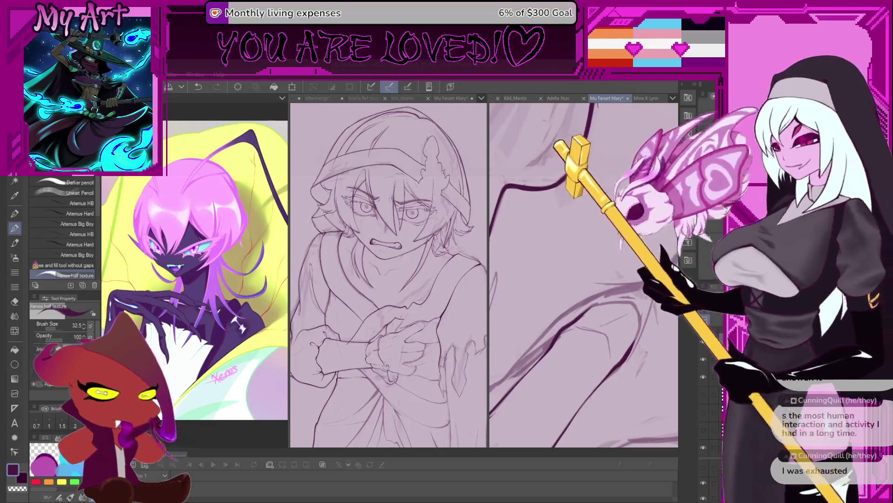
pyautogui.moveTo(587, 279); pyautogui.dragTo(619, 312)
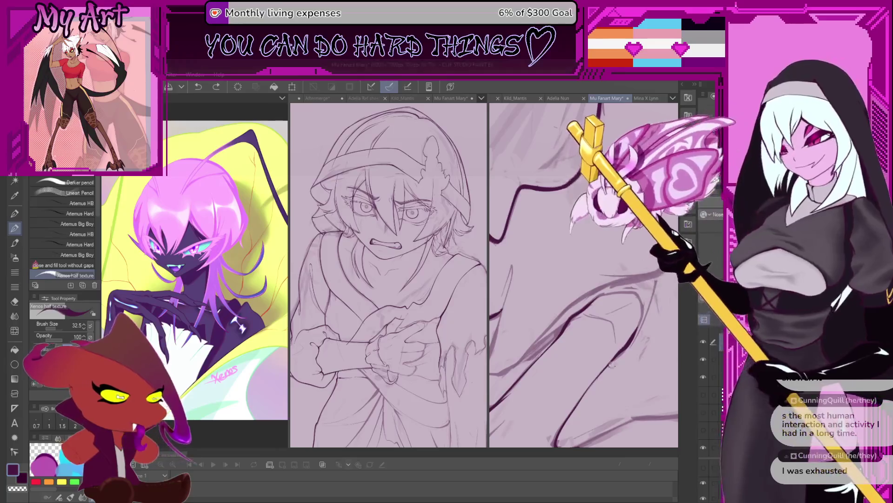
# Shift and tilt the close-up view upward along the inked lines
pyautogui.moveTo(612, 364)
pyautogui.mouseDown()
pyautogui.moveTo(606, 281)
pyautogui.moveTo(583, 297)
pyautogui.moveTo(583, 349)
pyautogui.mouseUp()
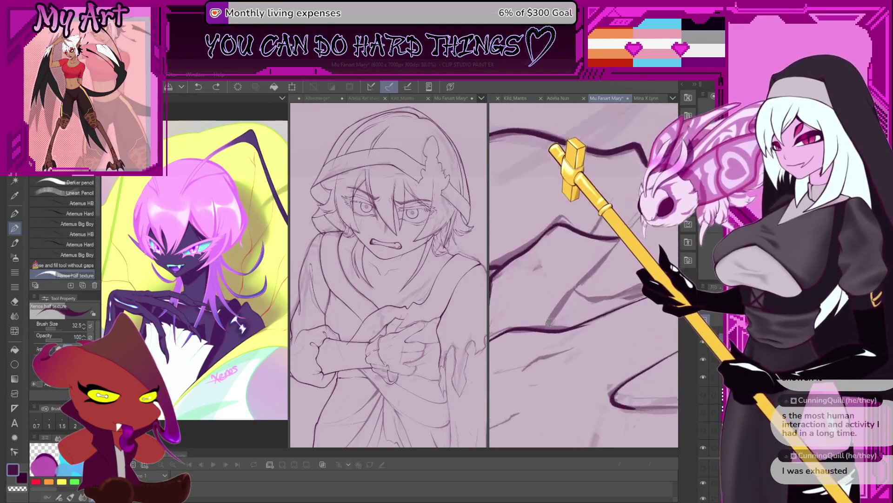
pyautogui.moveTo(548, 322); pyautogui.dragTo(556, 303)
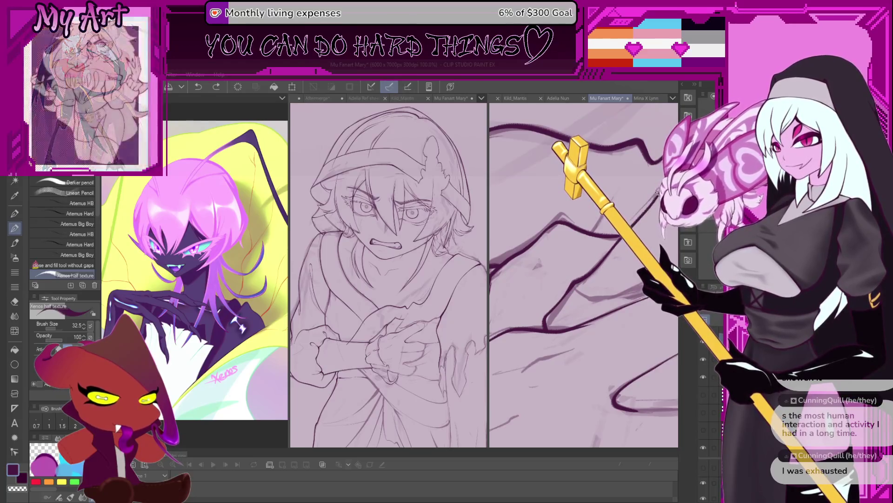
pyautogui.moveTo(552, 321)
pyautogui.mouseDown()
pyautogui.moveTo(542, 293)
pyautogui.moveTo(600, 295)
pyautogui.mouseUp()
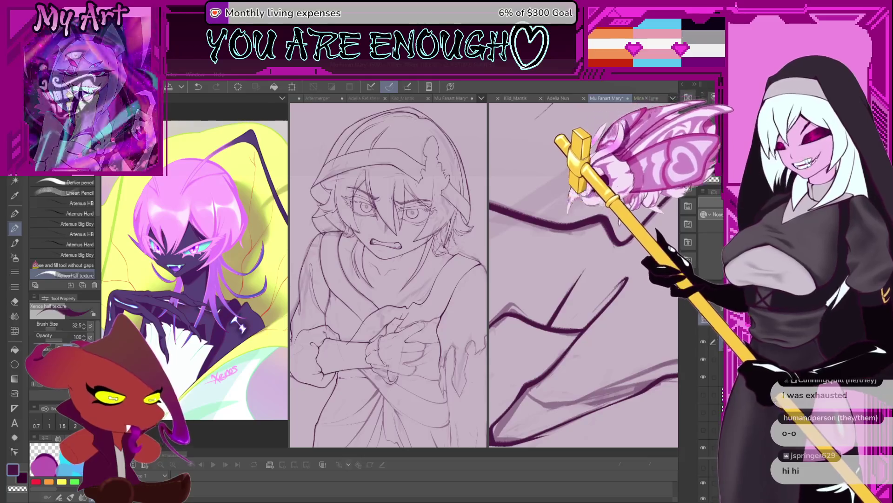
pyautogui.scroll(-3, 591, 264)
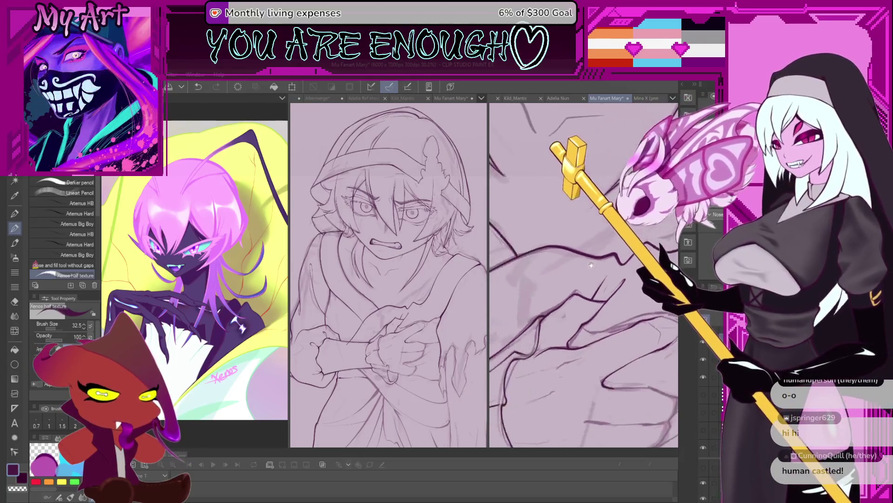
# Rotate and reposition the close-up to frame the character's crossed hands and chest
pyautogui.moveTo(570, 269); pyautogui.dragTo(588, 296)
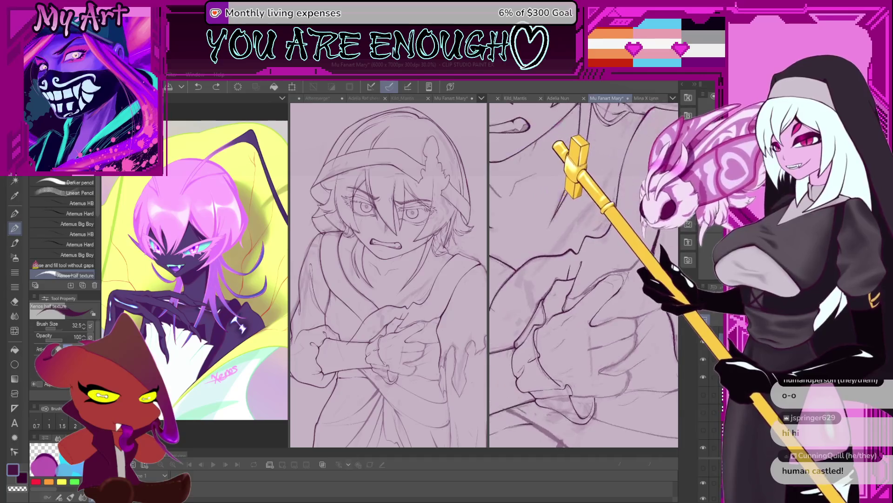
pyautogui.moveTo(589, 299)
pyautogui.mouseDown()
pyautogui.moveTo(585, 280)
pyautogui.moveTo(592, 293)
pyautogui.mouseUp()
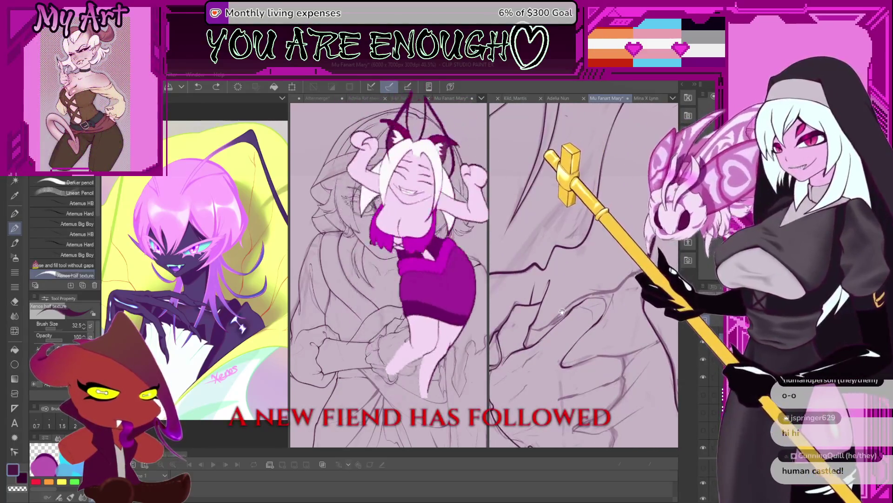
pyautogui.moveTo(544, 319); pyautogui.dragTo(559, 315)
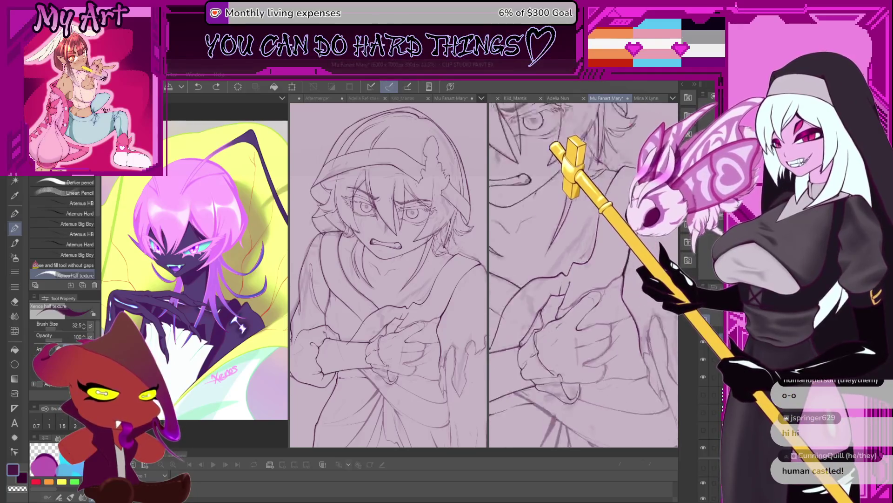
pyautogui.scroll(3, 583, 276)
pyautogui.scroll(2, 611, 276)
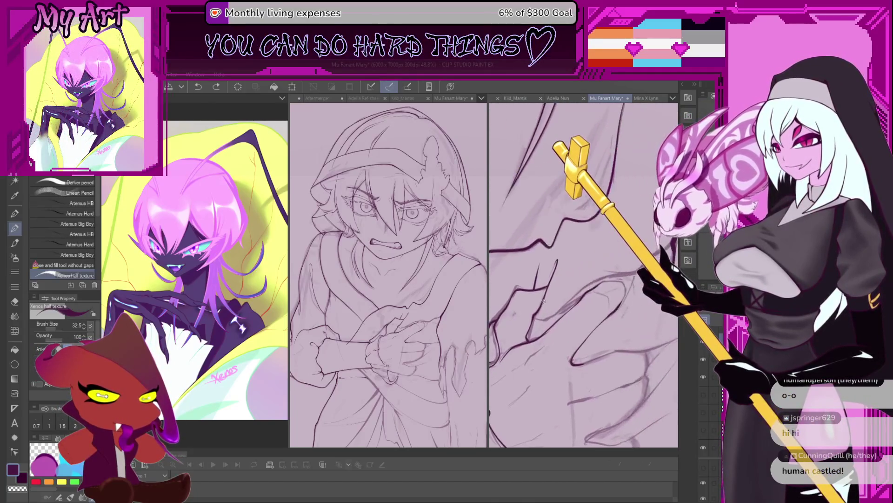
pyautogui.scroll(1, 558, 301)
pyautogui.scroll(1, 544, 314)
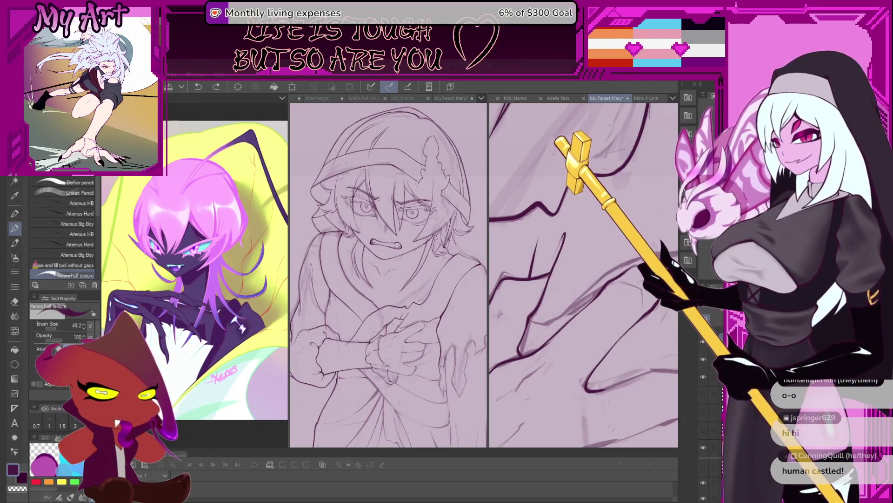
# Rotate and pan the close-up so the arm's lower curve is comfortable to ink
pyautogui.moveTo(573, 300)
pyautogui.mouseDown()
pyautogui.moveTo(513, 346)
pyautogui.moveTo(545, 328)
pyautogui.moveTo(530, 342)
pyautogui.mouseUp()
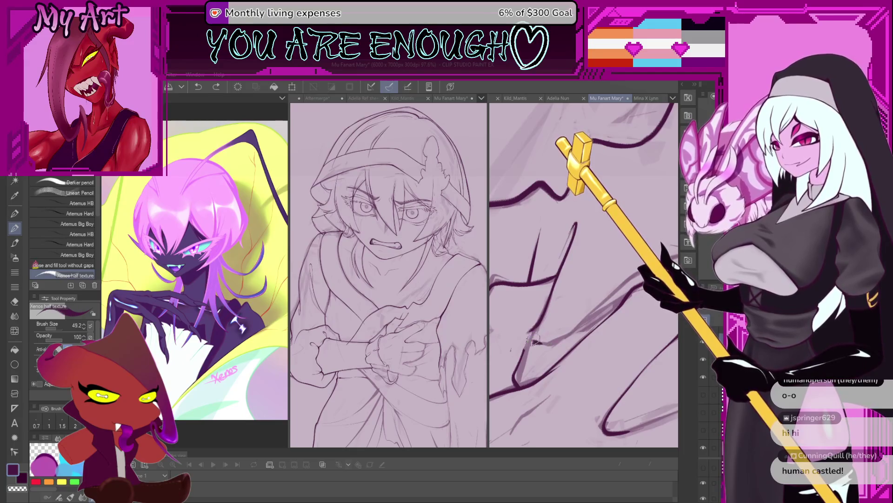
pyautogui.moveTo(527, 333); pyautogui.dragTo(570, 337)
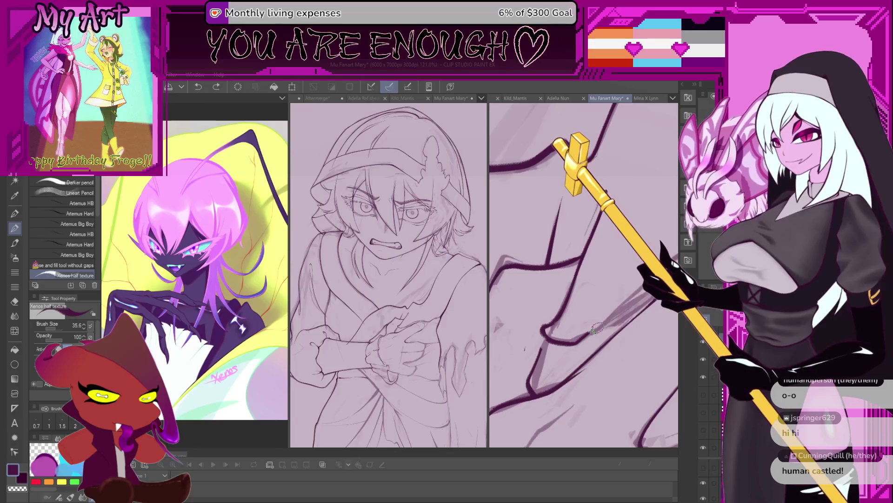
pyautogui.moveTo(596, 328); pyautogui.dragTo(552, 354)
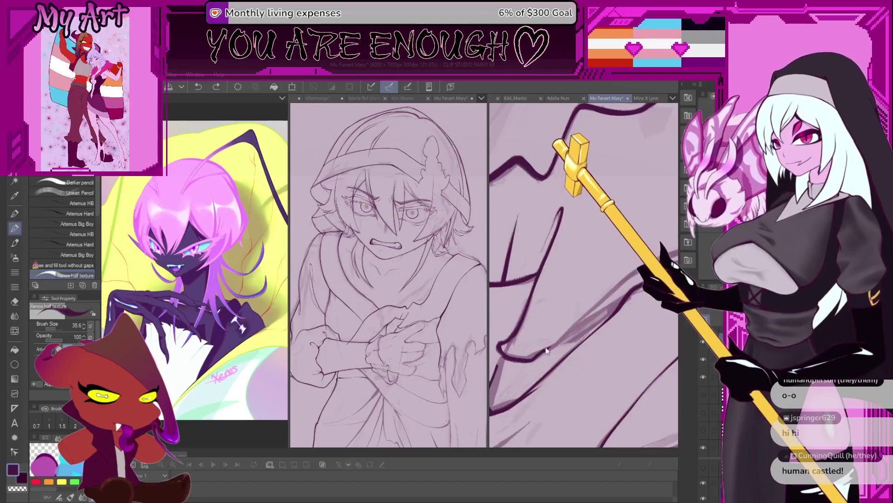
pyautogui.moveTo(552, 354)
pyautogui.mouseDown()
pyautogui.moveTo(534, 350)
pyautogui.moveTo(608, 309)
pyautogui.mouseUp()
# Ink a thick dark stroke up-right along the arm's lower curve, then move the view on
pyautogui.hotkey('ctrl', 'z')
pyautogui.moveTo(521, 357); pyautogui.dragTo(584, 323)
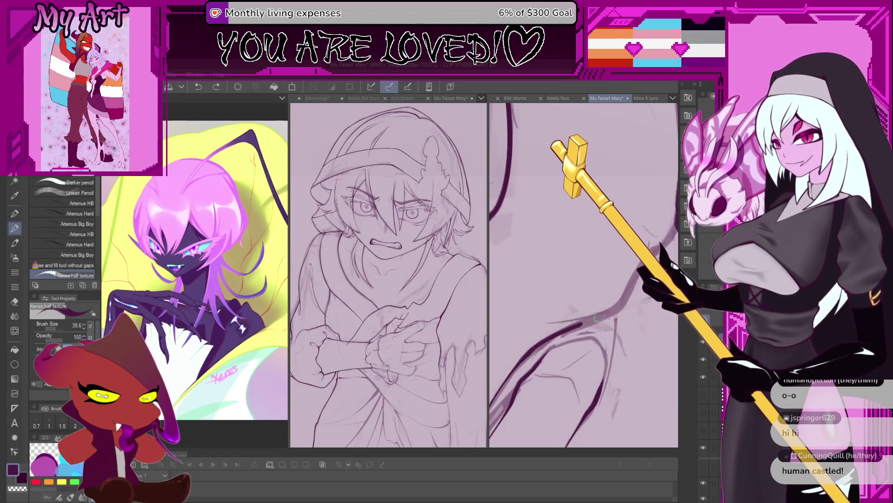
pyautogui.moveTo(657, 235); pyautogui.dragTo(571, 314)
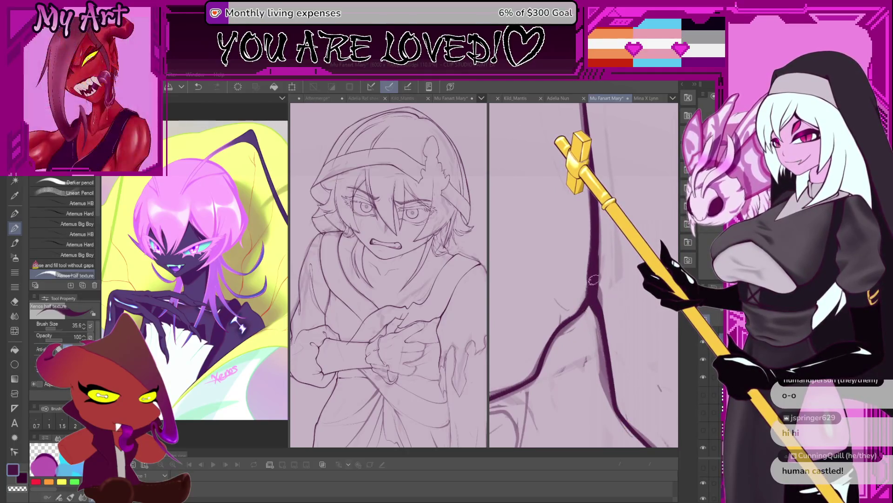
pyautogui.moveTo(594, 280)
pyautogui.mouseDown()
pyautogui.moveTo(601, 252)
pyautogui.moveTo(573, 255)
pyautogui.moveTo(549, 388)
pyautogui.mouseUp()
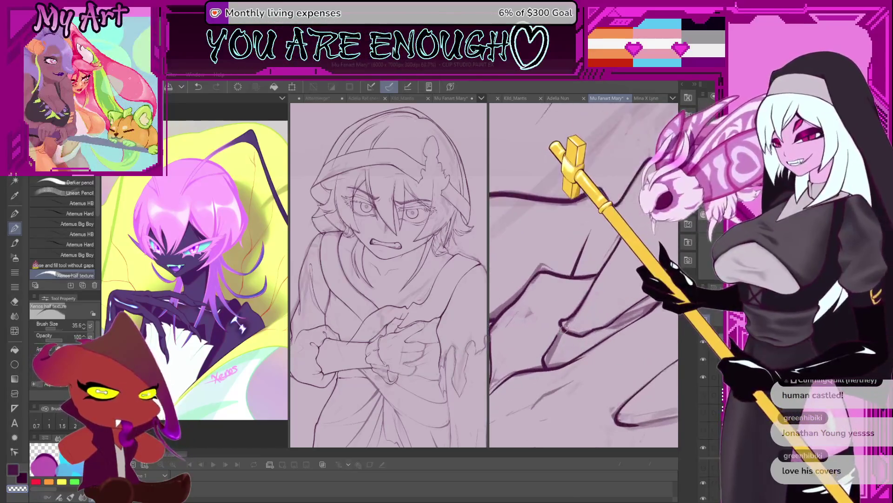
# Ink a thick dark stroke near the top of the arm and zoom out toward the hands
pyautogui.moveTo(551, 168); pyautogui.dragTo(555, 339)
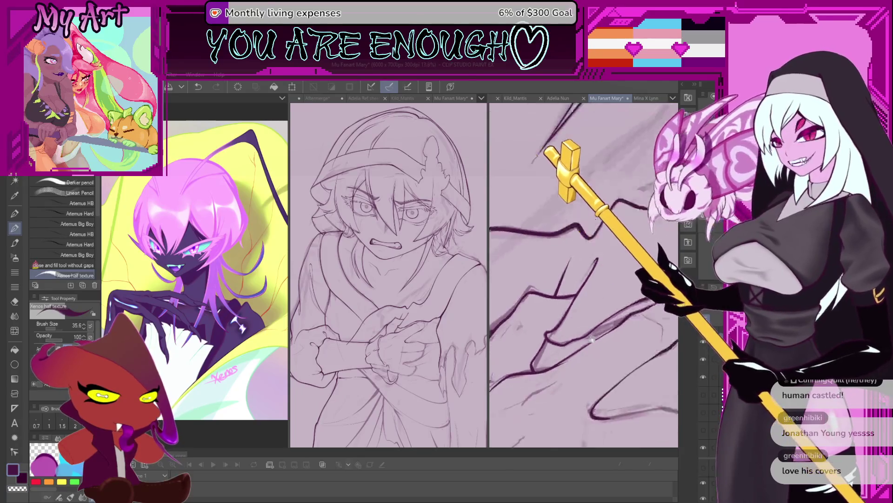
pyautogui.moveTo(551, 342); pyautogui.dragTo(582, 375)
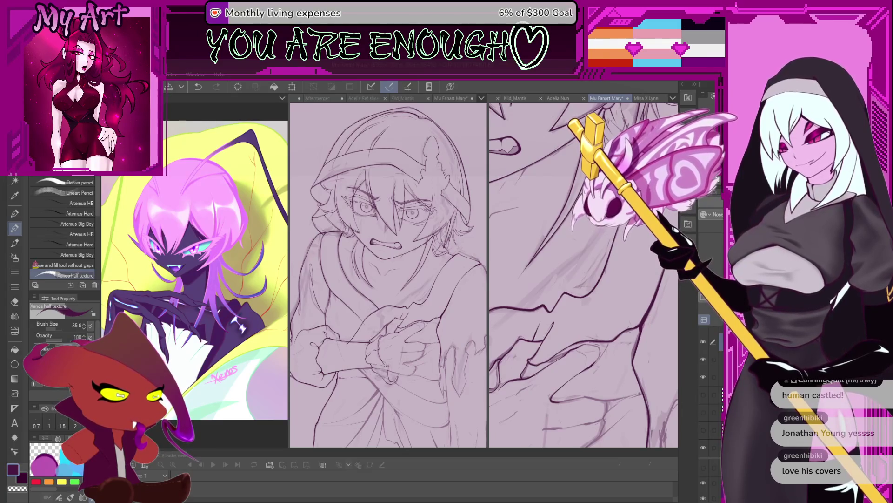
pyautogui.scroll(-2, 584, 272)
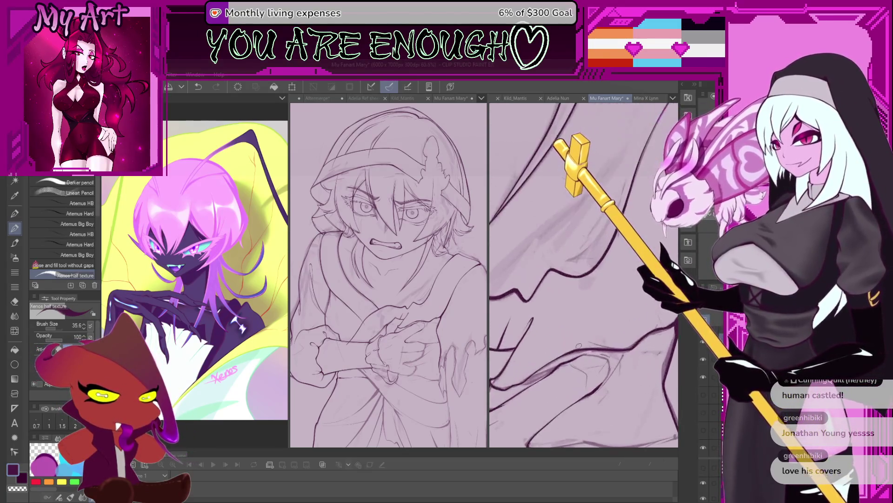
pyautogui.scroll(-2, 566, 338)
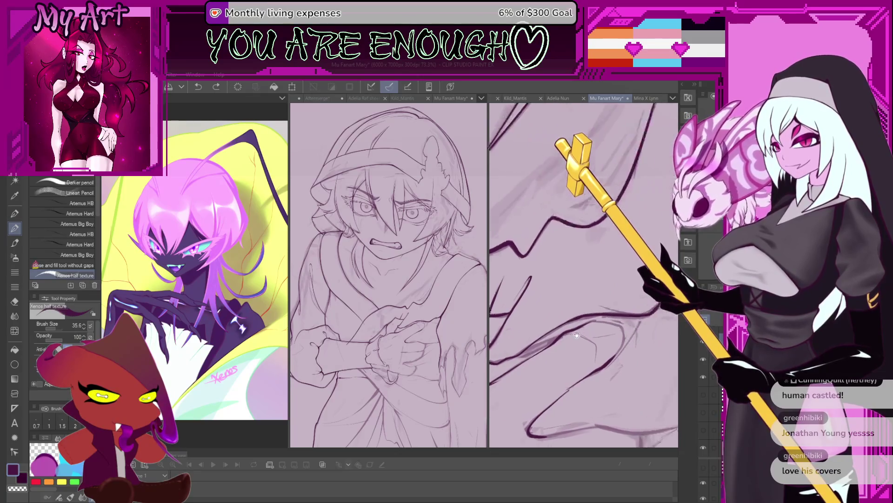
pyautogui.scroll(-3, 594, 324)
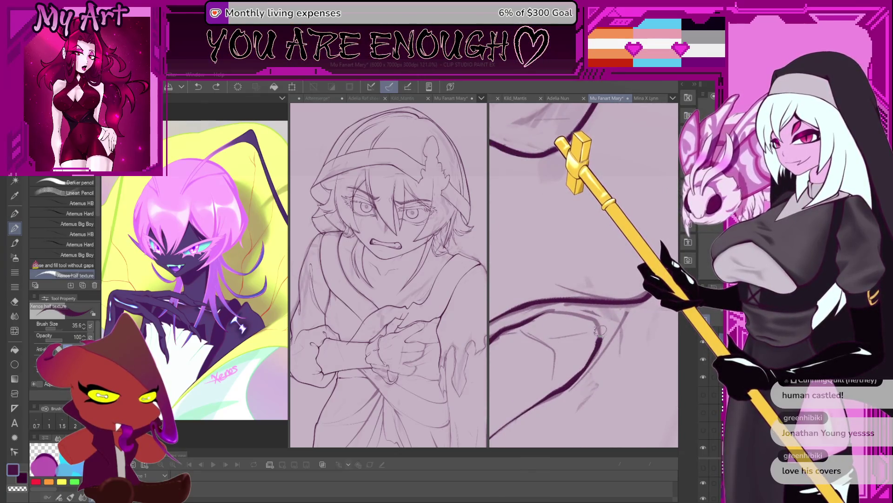
pyautogui.scroll(-1, 587, 338)
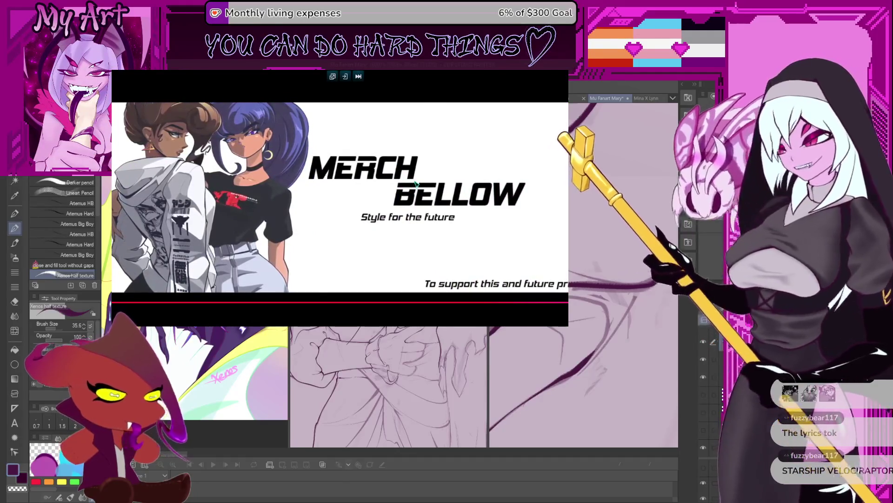
pyautogui.press('space')
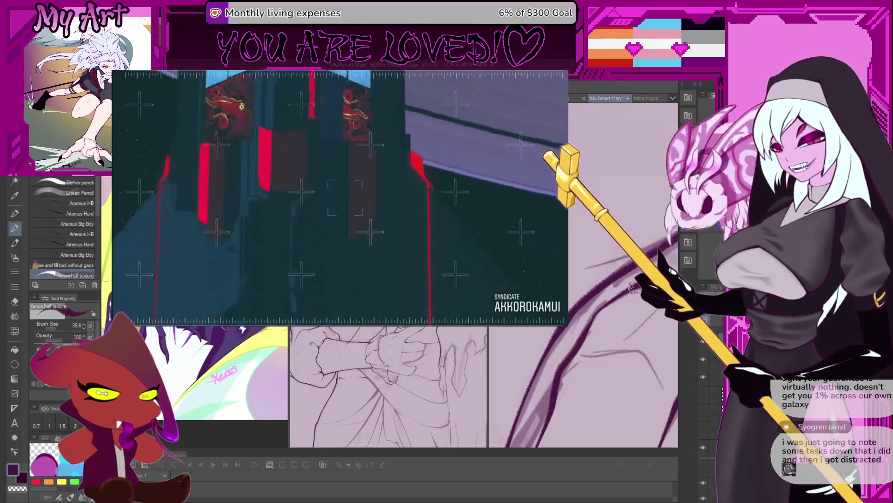
# Ink a curved dark line over the sketch, redraw it and extend it upward
pyautogui.moveTo(656, 440); pyautogui.dragTo(609, 305)
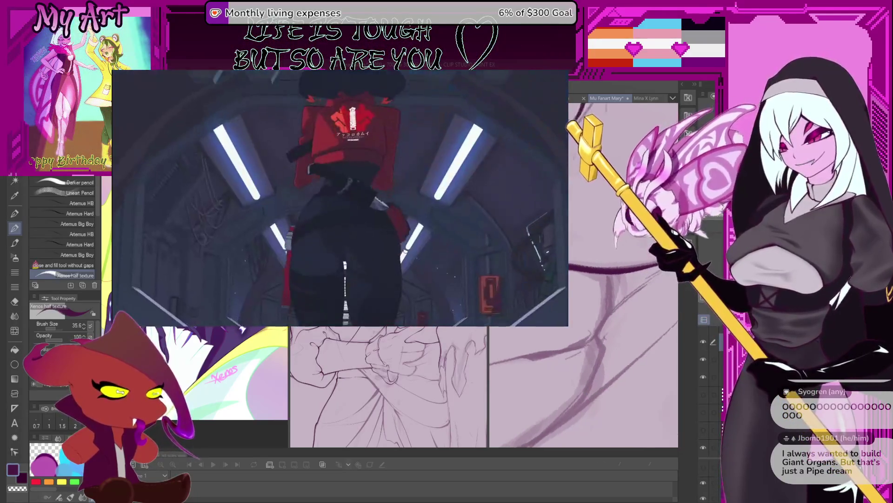
pyautogui.moveTo(604, 395)
pyautogui.mouseDown()
pyautogui.moveTo(591, 353)
pyautogui.moveTo(562, 394)
pyautogui.mouseUp()
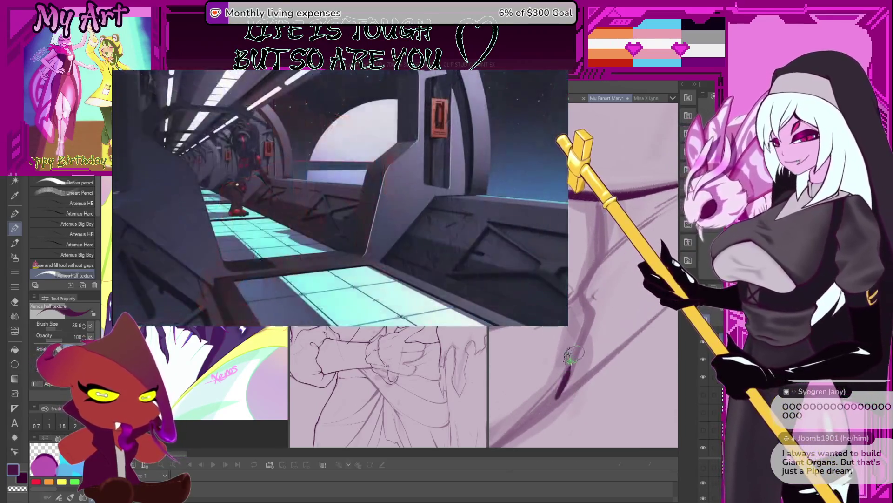
pyautogui.moveTo(570, 357); pyautogui.dragTo(552, 393)
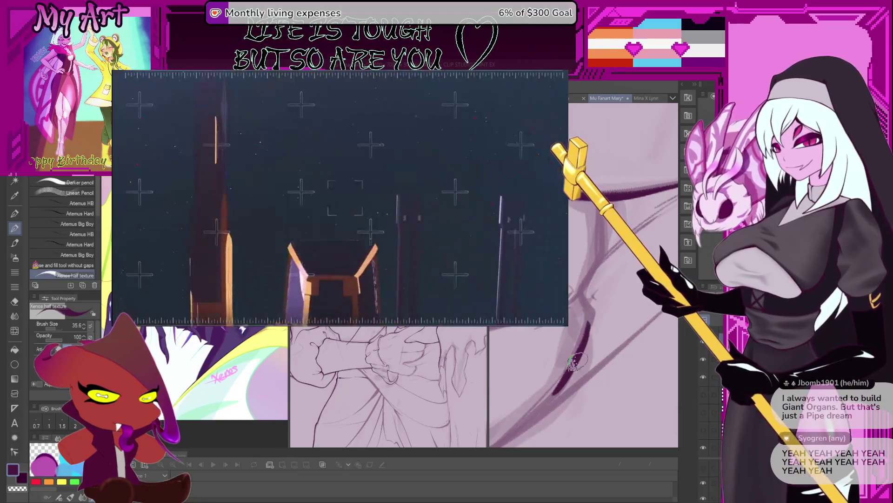
pyautogui.moveTo(589, 314); pyautogui.dragTo(581, 299)
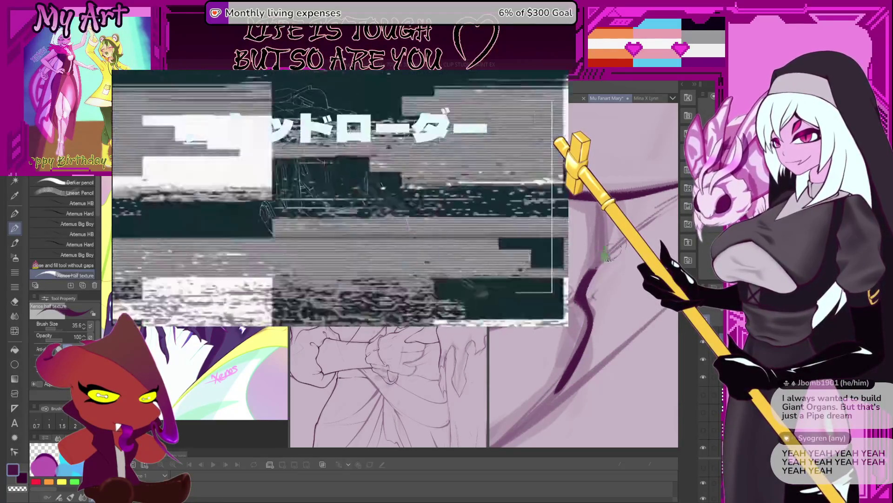
pyautogui.moveTo(607, 256); pyautogui.dragTo(612, 265)
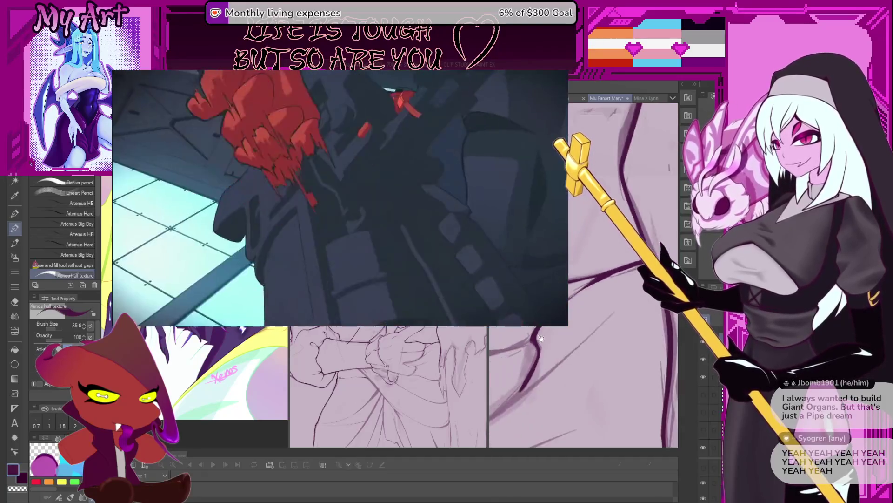
pyautogui.scroll(-2, 584, 265)
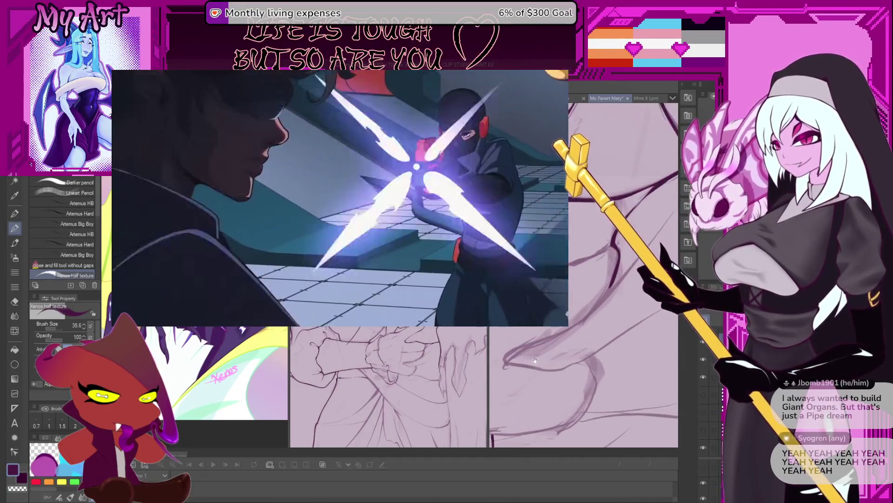
# Darken the stroke in the next area and ink a long thick diagonal line upward
pyautogui.moveTo(614, 280); pyautogui.dragTo(594, 314)
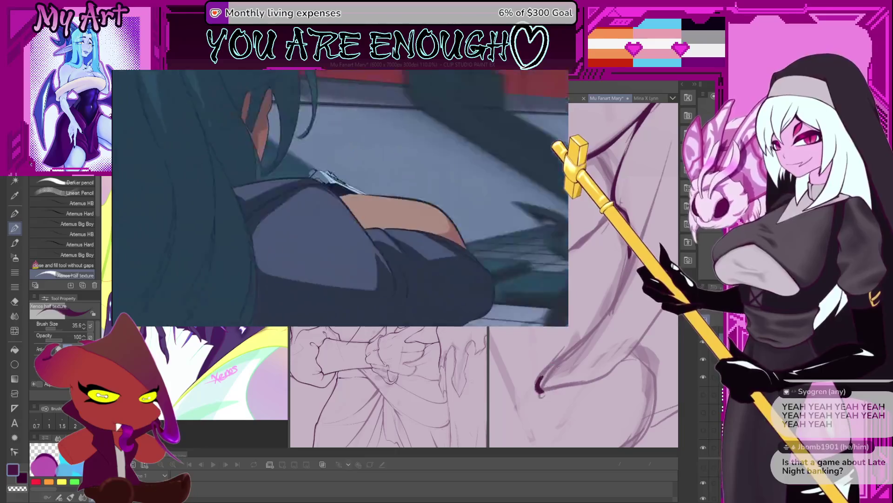
pyautogui.scroll(-1, 583, 272)
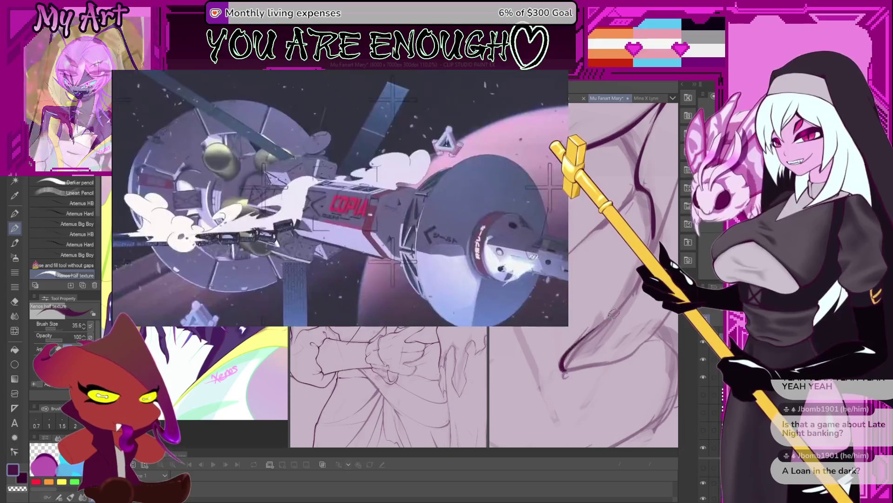
pyautogui.moveTo(632, 286); pyautogui.dragTo(562, 367)
pyautogui.moveTo(656, 227); pyautogui.dragTo(599, 289)
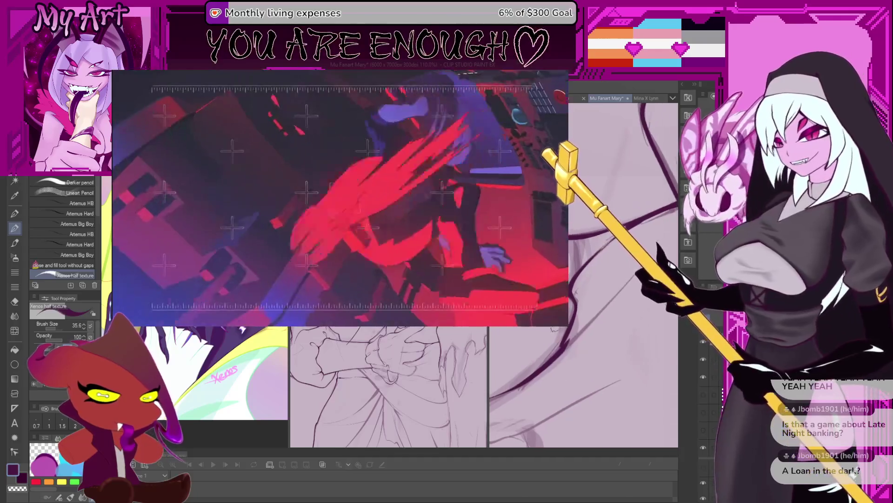
pyautogui.moveTo(583, 334); pyautogui.dragTo(587, 349)
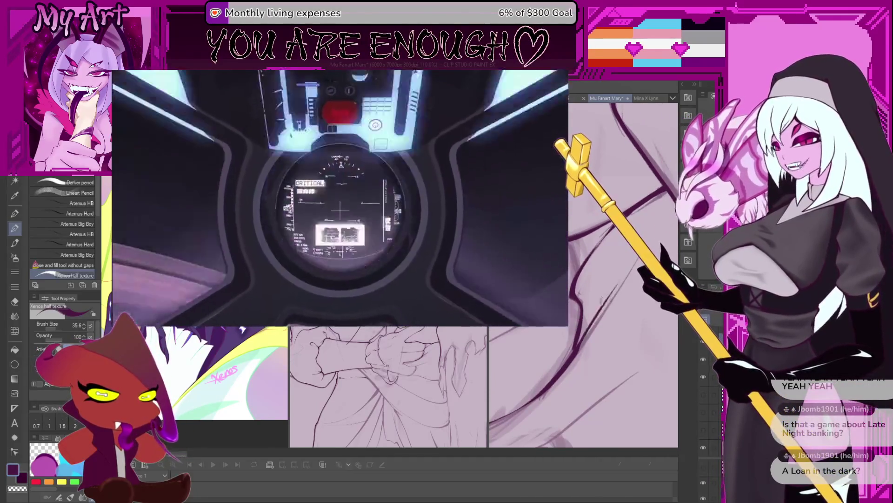
pyautogui.moveTo(594, 272); pyautogui.dragTo(502, 440)
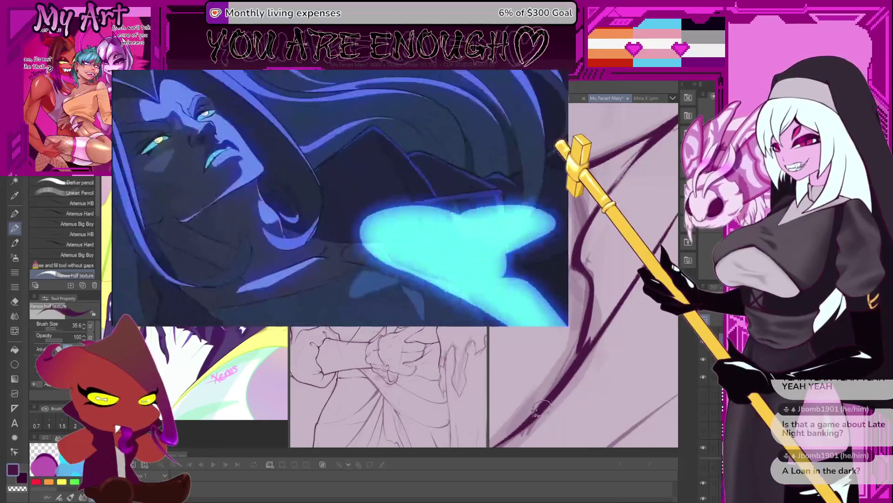
pyautogui.scroll(-5, 585, 321)
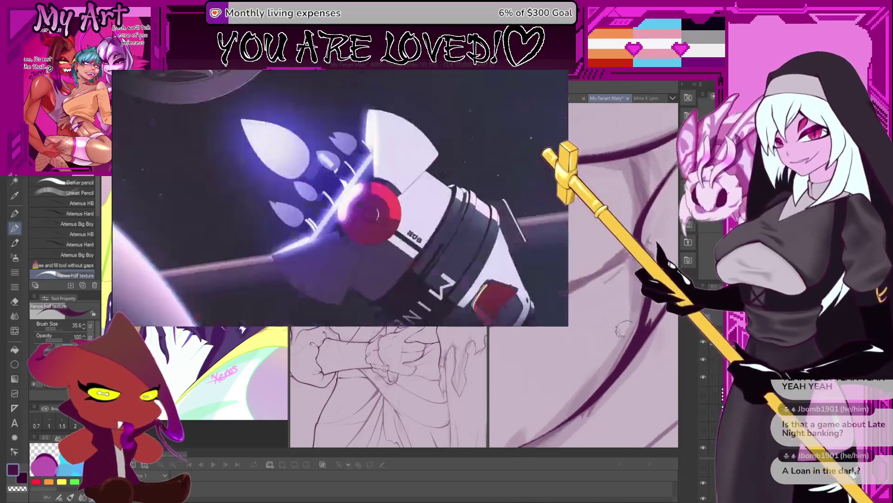
pyautogui.scroll(-2, 585, 321)
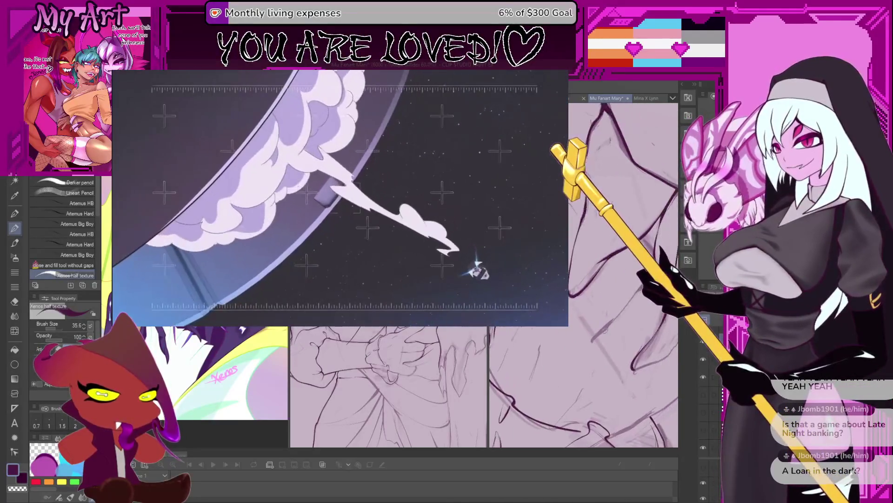
pyautogui.scroll(-2, 586, 321)
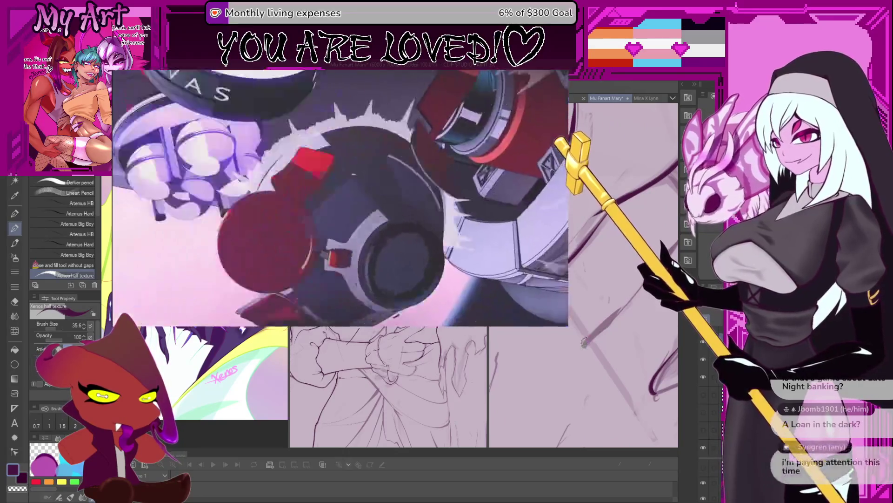
pyautogui.scroll(-2, 590, 325)
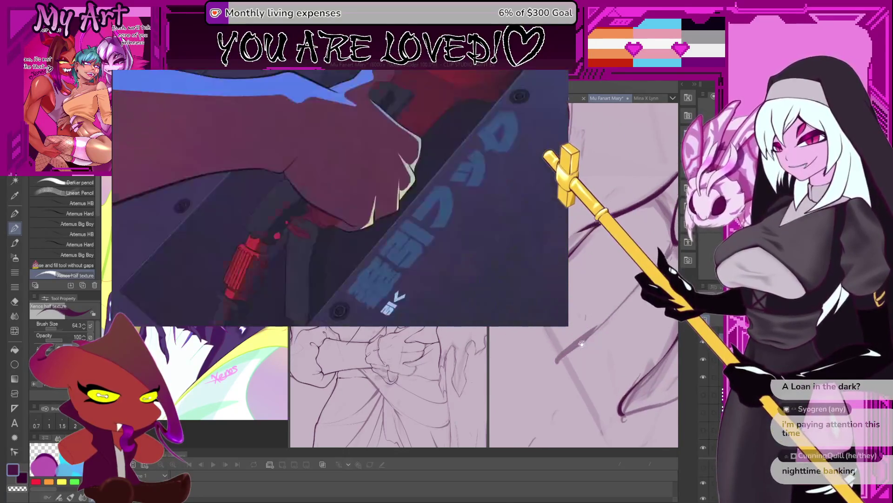
pyautogui.scroll(-3, 578, 352)
pyautogui.scroll(-2, 579, 352)
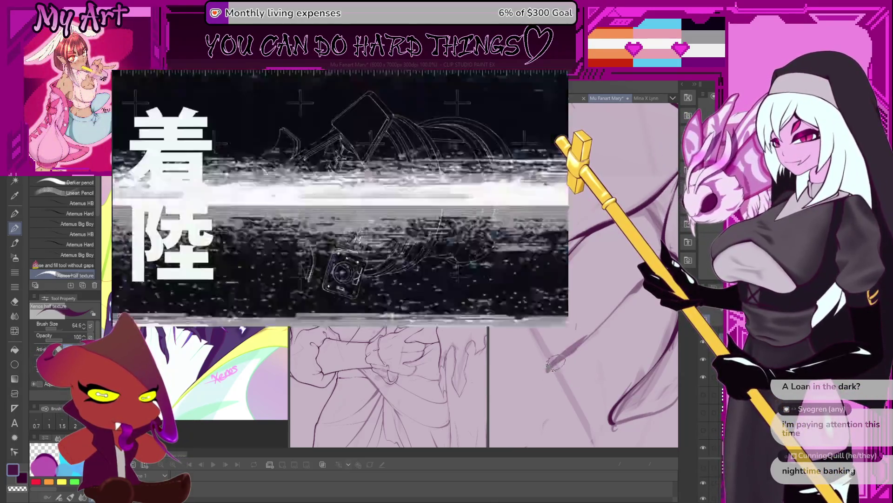
# Ink a short dark stroke over the pink sketch in the lower close-up
pyautogui.moveTo(579, 345); pyautogui.dragTo(547, 369)
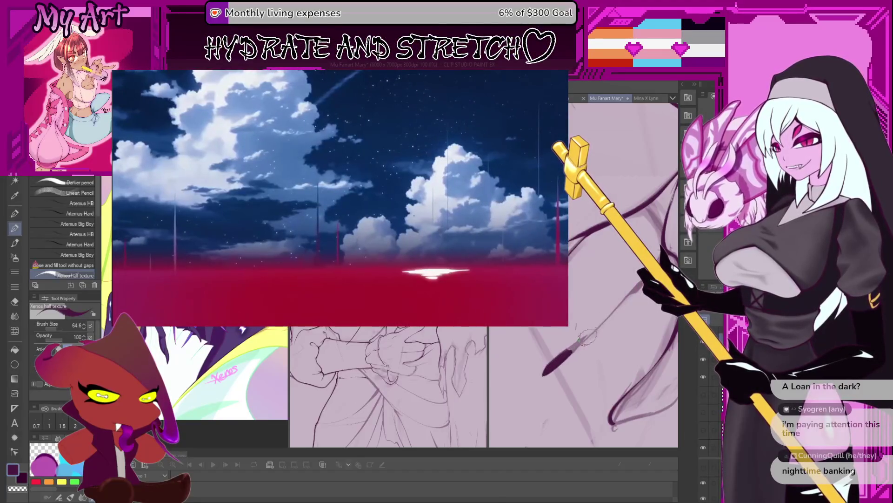
# Undo the rejected ink strokes and reposition the close-up view
pyautogui.hotkey('ctrl', 'z')
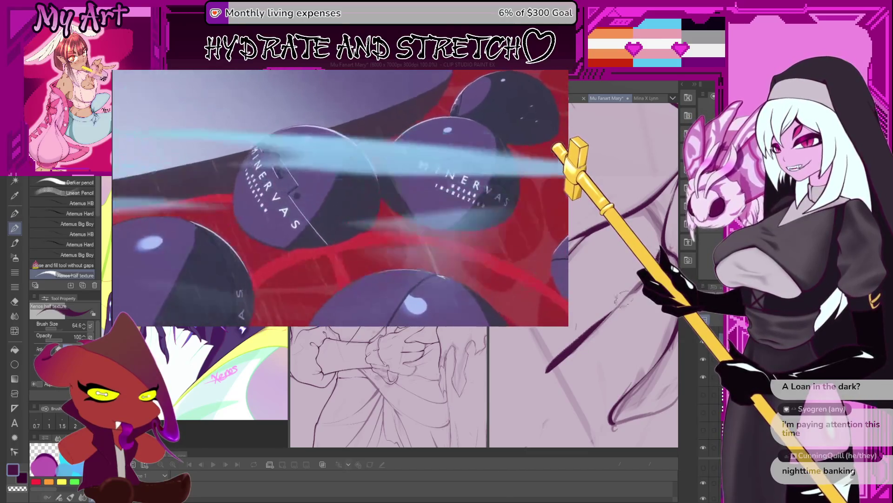
pyautogui.moveTo(614, 299); pyautogui.dragTo(568, 338)
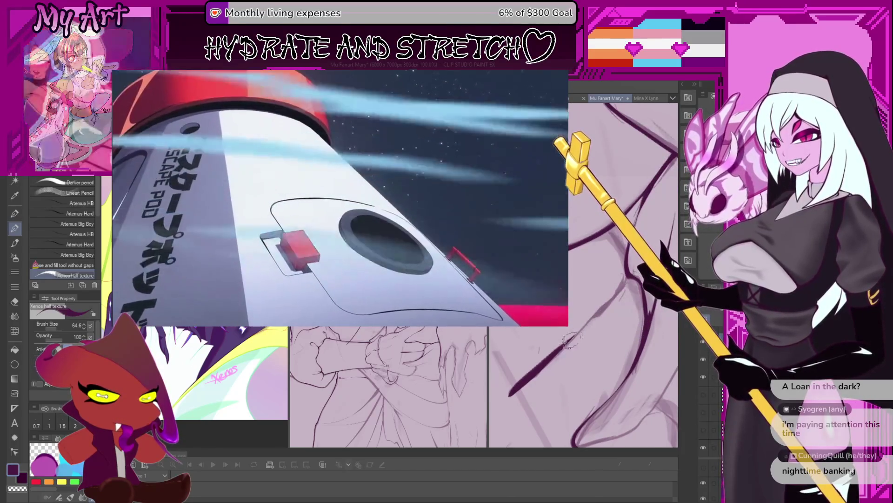
pyautogui.hotkey('ctrl', 'z')
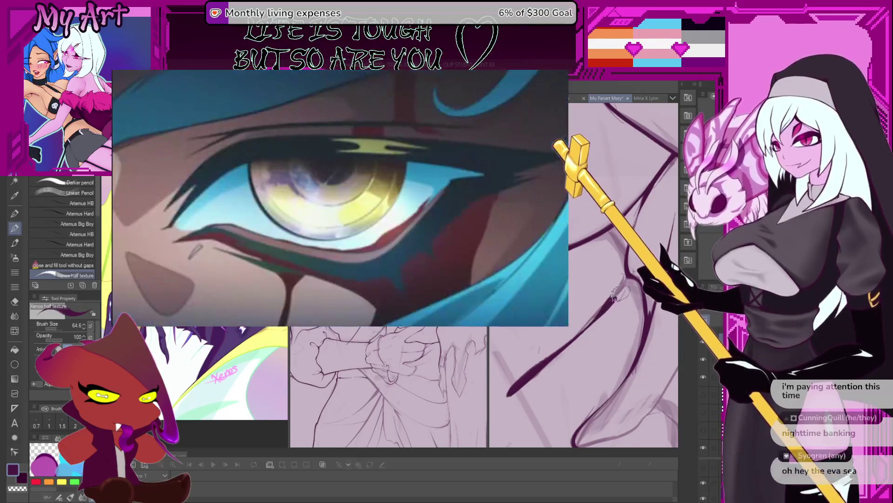
# Redraw the lines along the sketch and ink a thick dark contour stroke
pyautogui.moveTo(600, 293); pyautogui.dragTo(617, 312)
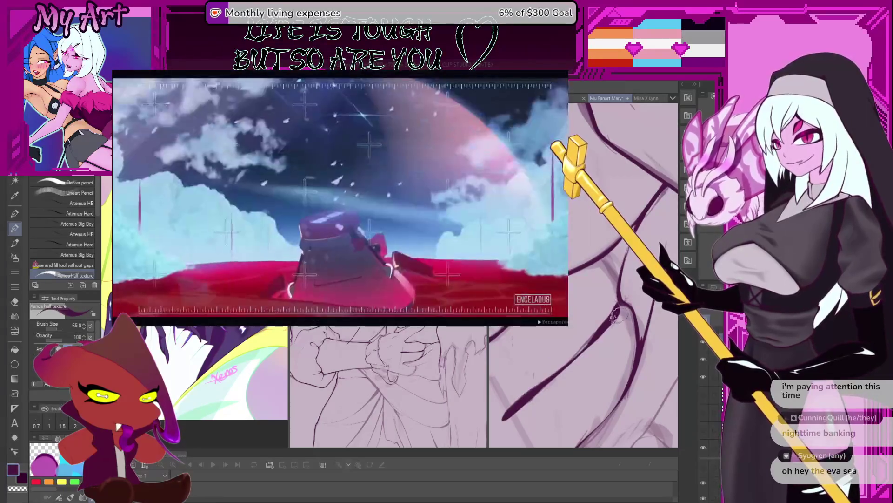
pyautogui.moveTo(617, 312); pyautogui.dragTo(617, 287)
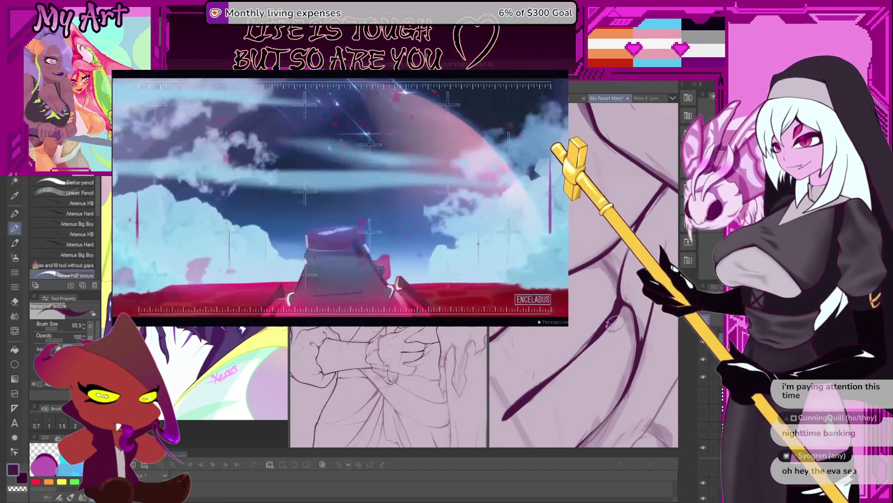
pyautogui.moveTo(611, 321); pyautogui.dragTo(613, 346)
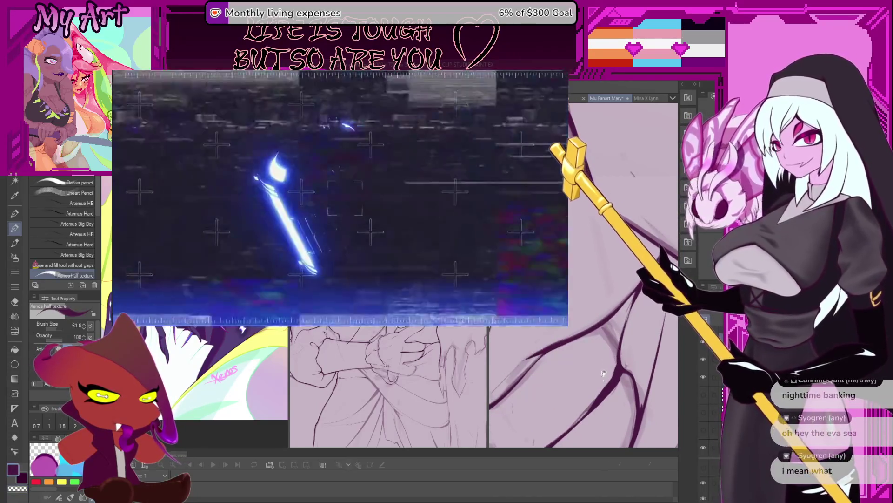
pyautogui.moveTo(618, 360)
pyautogui.mouseDown()
pyautogui.moveTo(588, 333)
pyautogui.moveTo(615, 342)
pyautogui.moveTo(581, 373)
pyautogui.mouseUp()
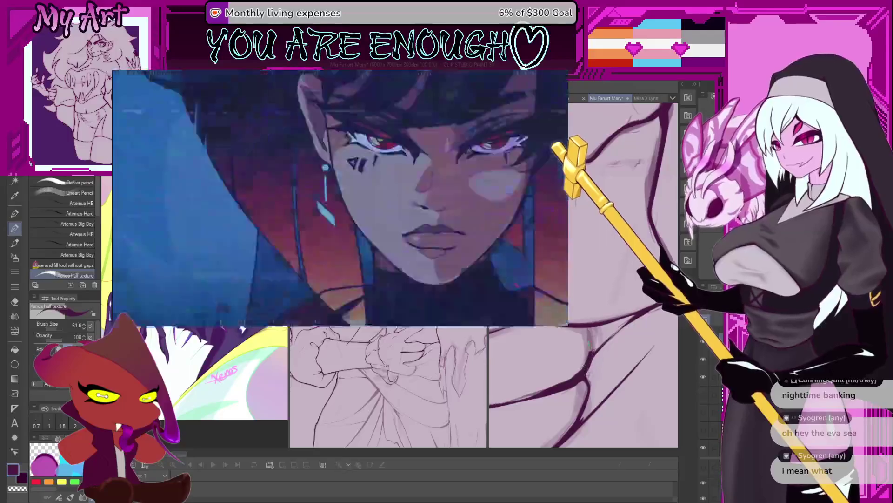
# Ink another dark contour line near the hand and turn the close-up around it
pyautogui.moveTo(582, 374); pyautogui.dragTo(590, 338)
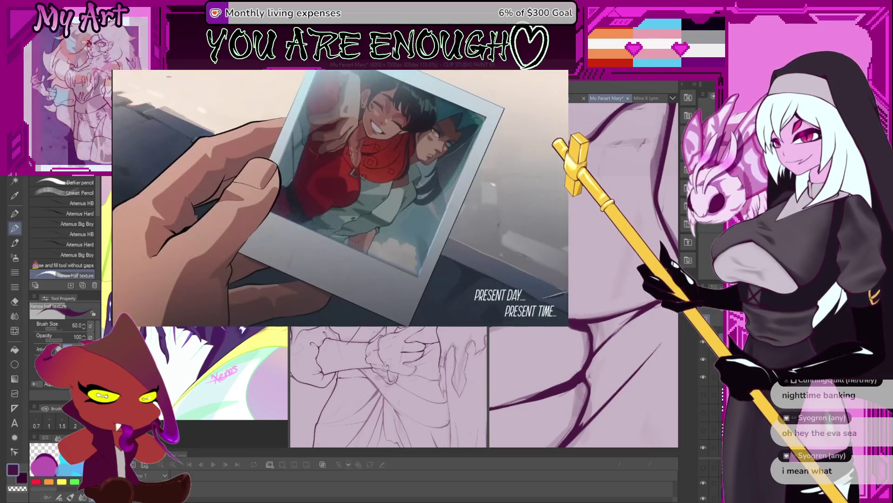
pyautogui.moveTo(589, 328)
pyautogui.mouseDown()
pyautogui.moveTo(596, 332)
pyautogui.moveTo(587, 323)
pyautogui.mouseUp()
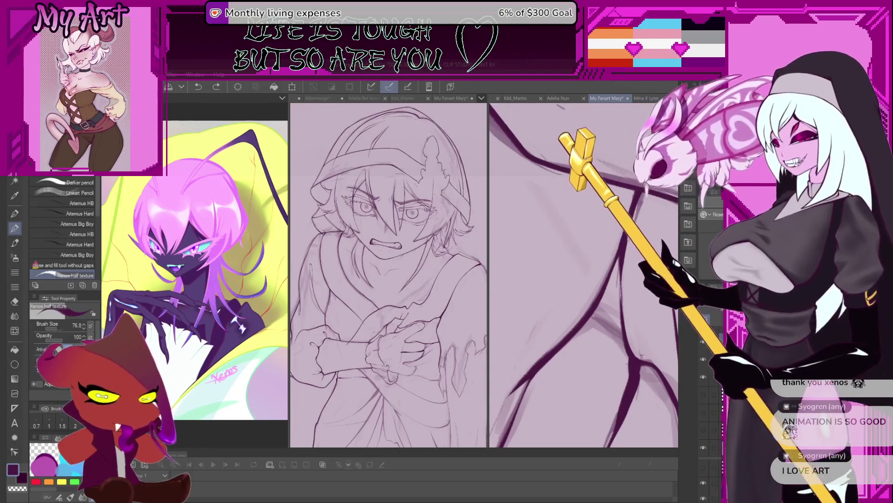
pyautogui.scroll(-3, 584, 276)
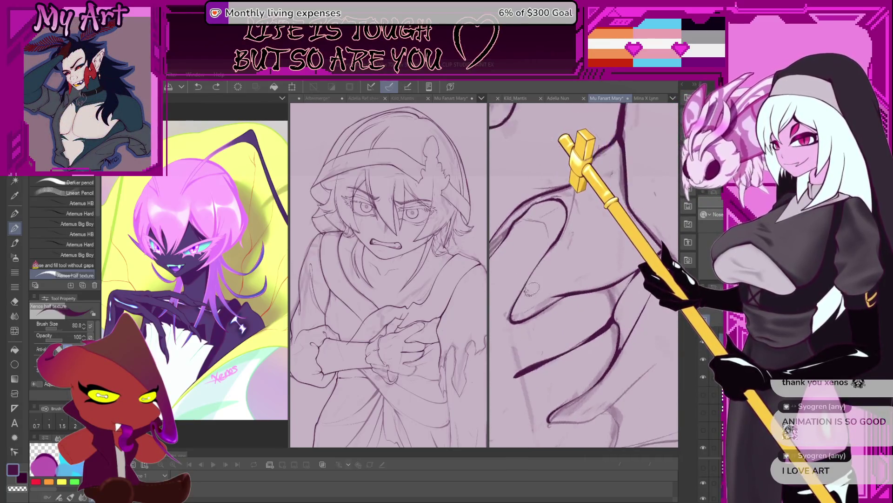
# Ink a dark contour curve along the arm, panning and rotating the canvas to follow the sketch
pyautogui.moveTo(530, 290); pyautogui.dragTo(546, 342)
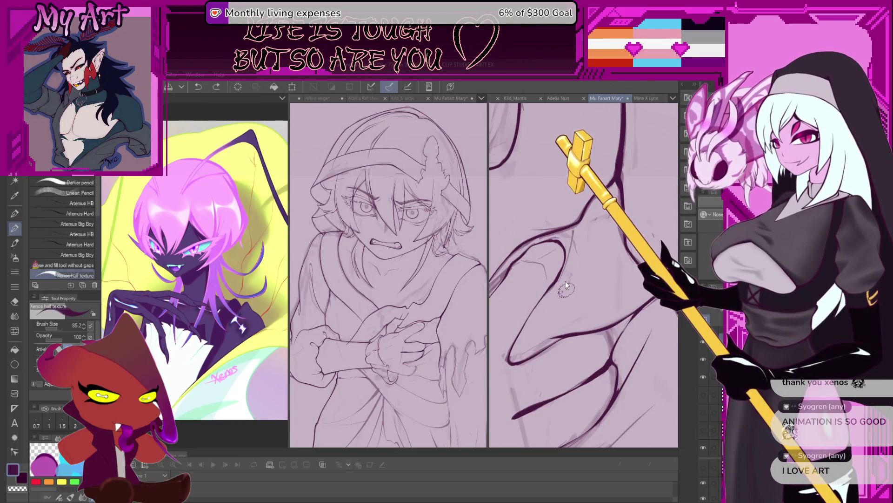
pyautogui.moveTo(565, 281); pyautogui.dragTo(591, 305)
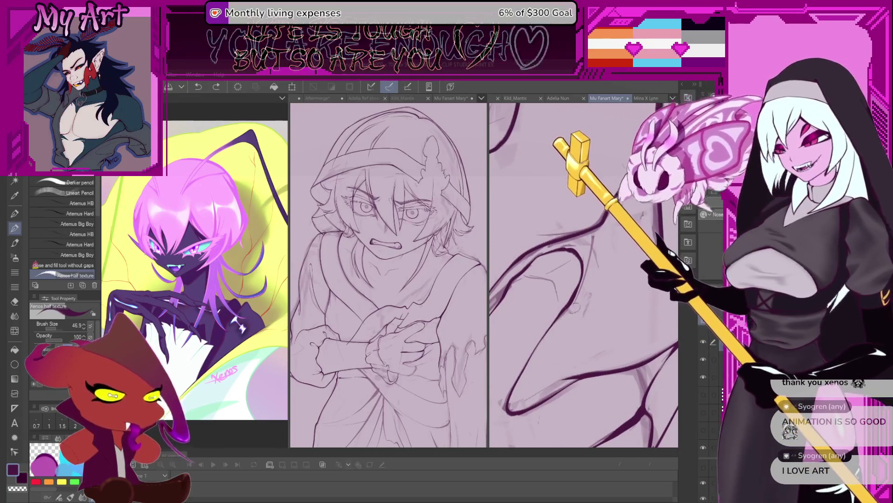
pyautogui.moveTo(553, 336); pyautogui.dragTo(568, 303)
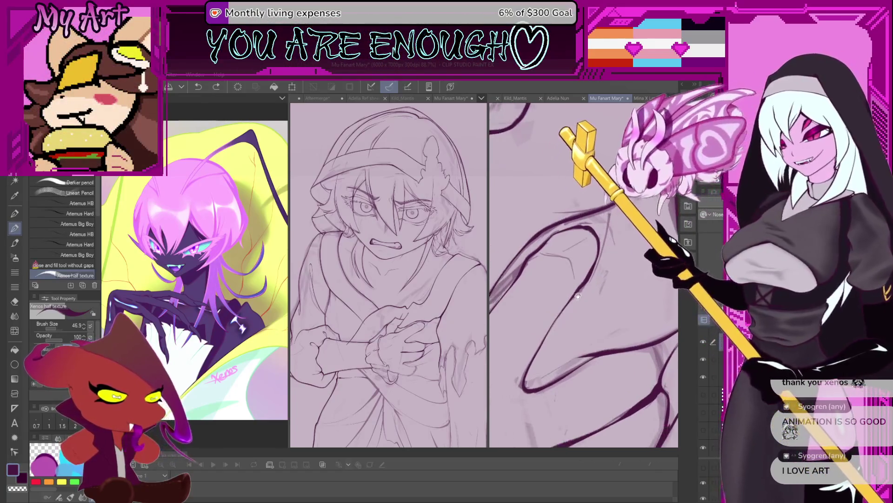
pyautogui.moveTo(566, 262); pyautogui.dragTo(569, 346)
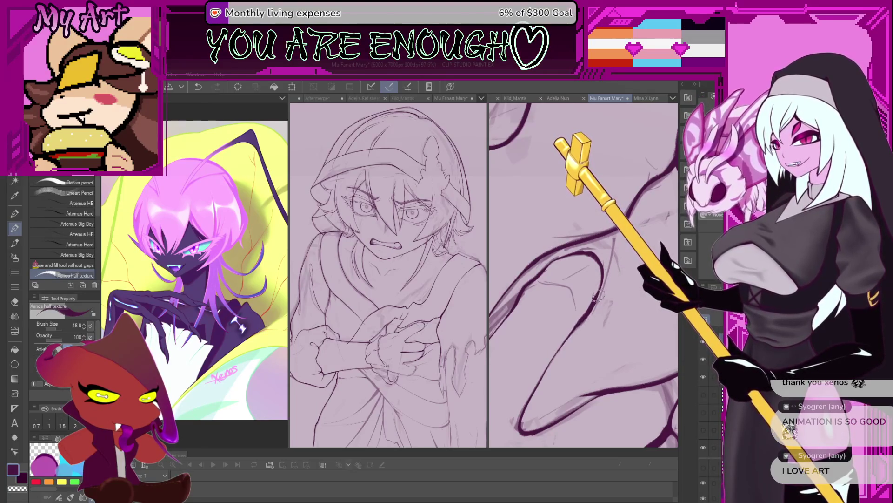
pyautogui.moveTo(580, 322); pyautogui.dragTo(571, 319)
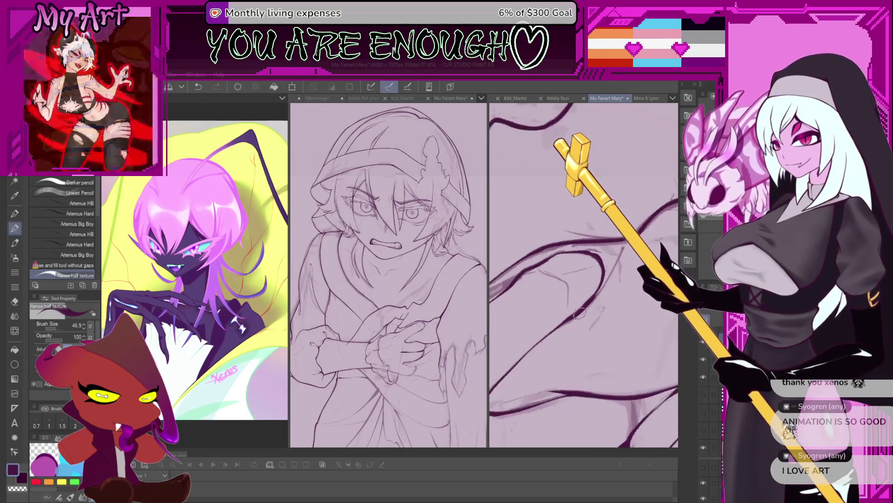